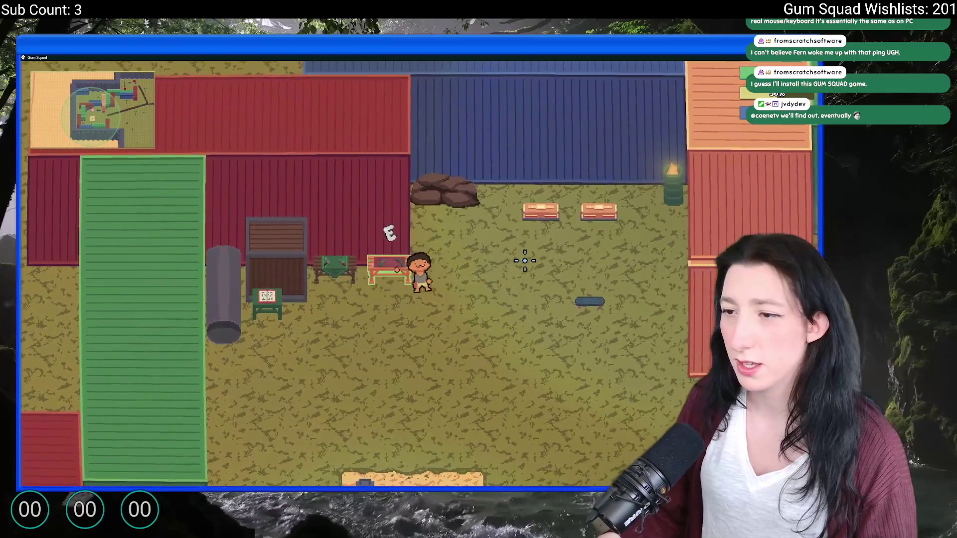
- Move the revolver into a crafting slot and back to inventory slot one, then close the game
key("e")
left_click_drag(164, 309, 351, 234)
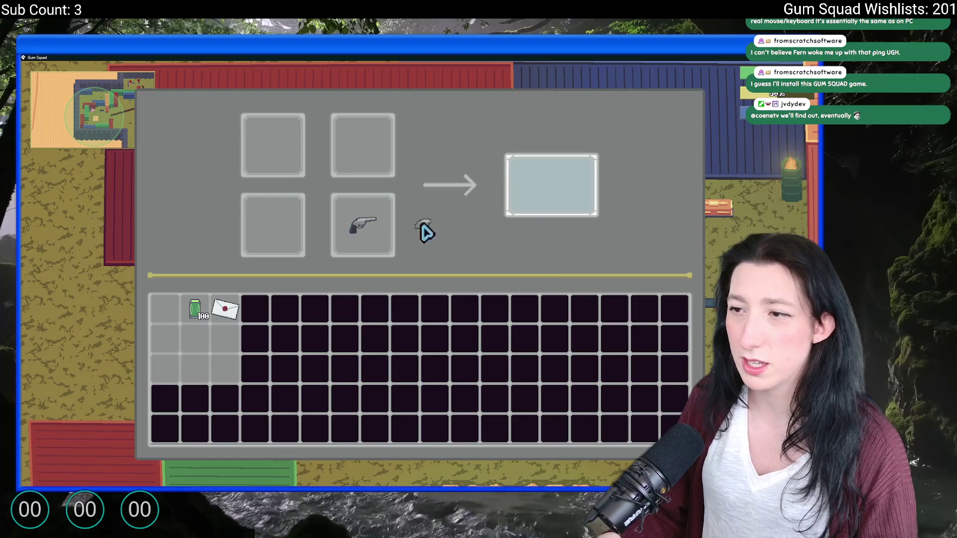
mouse_move(552, 199)
left_mouse_down()
mouse_move(145, 334)
mouse_move(164, 309)
left_mouse_up()
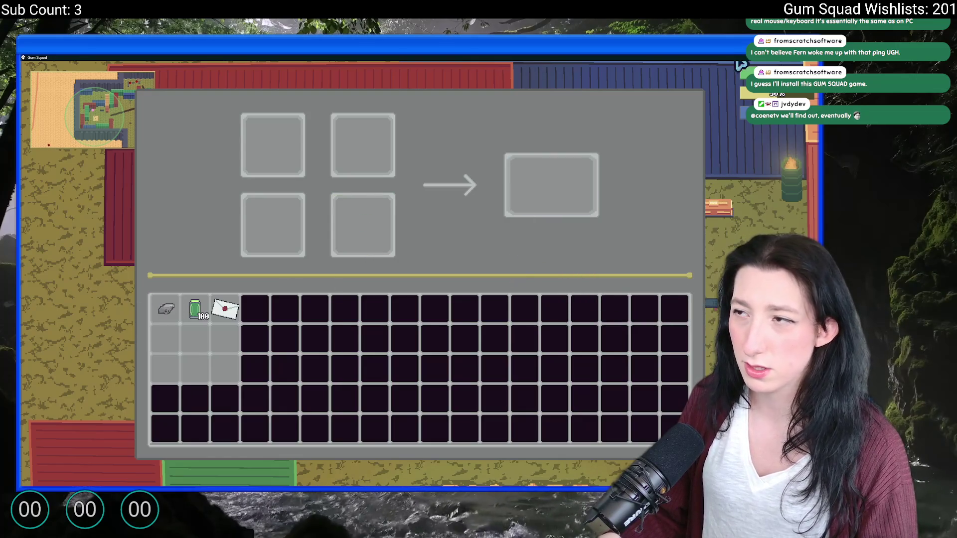
key("Escape")
key("ctrl+t")
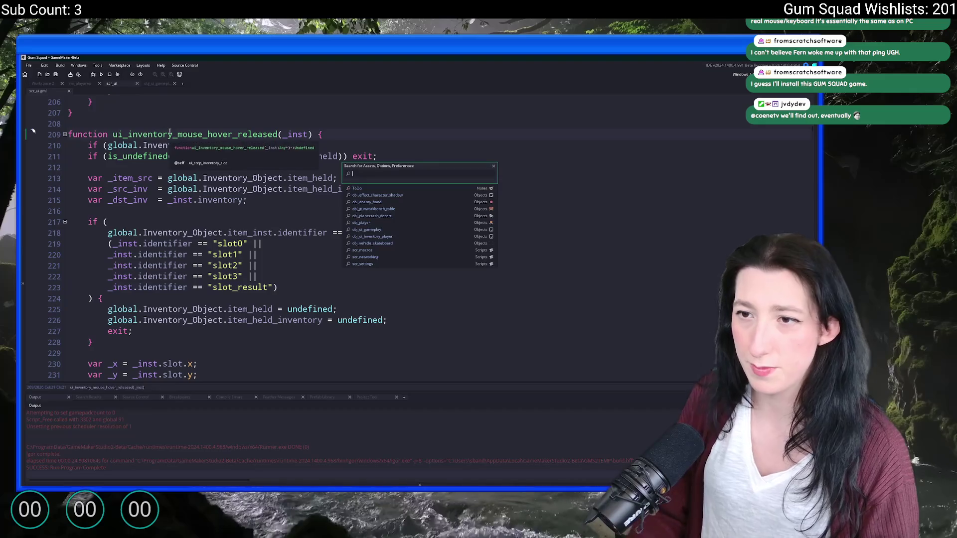
- Change GameVersionString on line 25 of scr_macros to "0.3.3.4"
type("obj_pl")
key("Return")
left_click(169, 134)
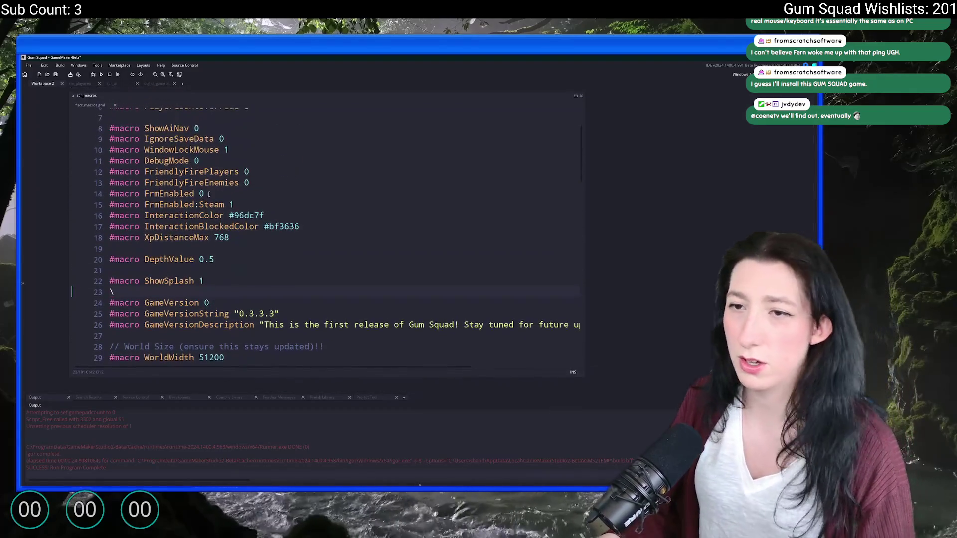
left_click(277, 264)
key("BackSpace")
type("4")
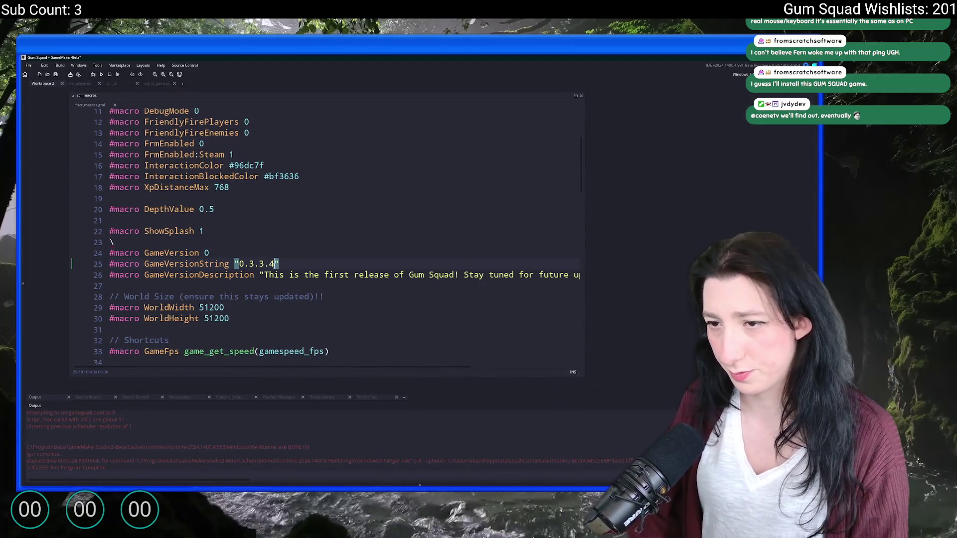
- Review the surrounding macros and compile the game with the new version
scroll(299, 173, "up", 2)
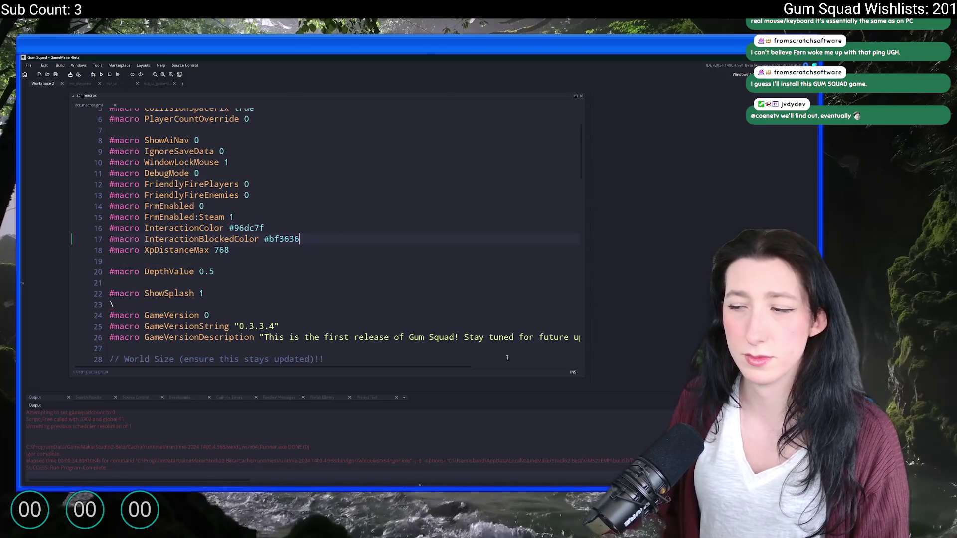
key("Down")
key("End")
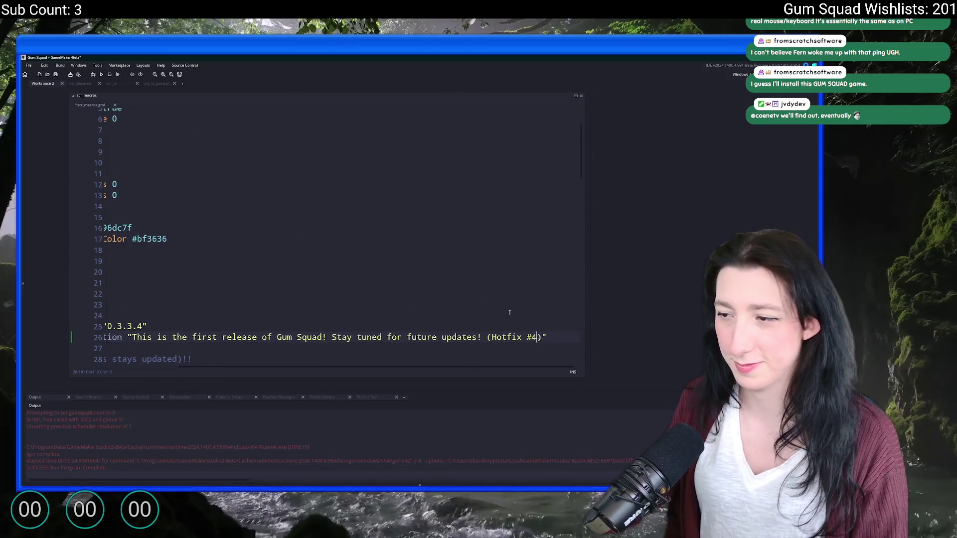
key("Up")
key("Up")
key("Up")
left_click(102, 75)
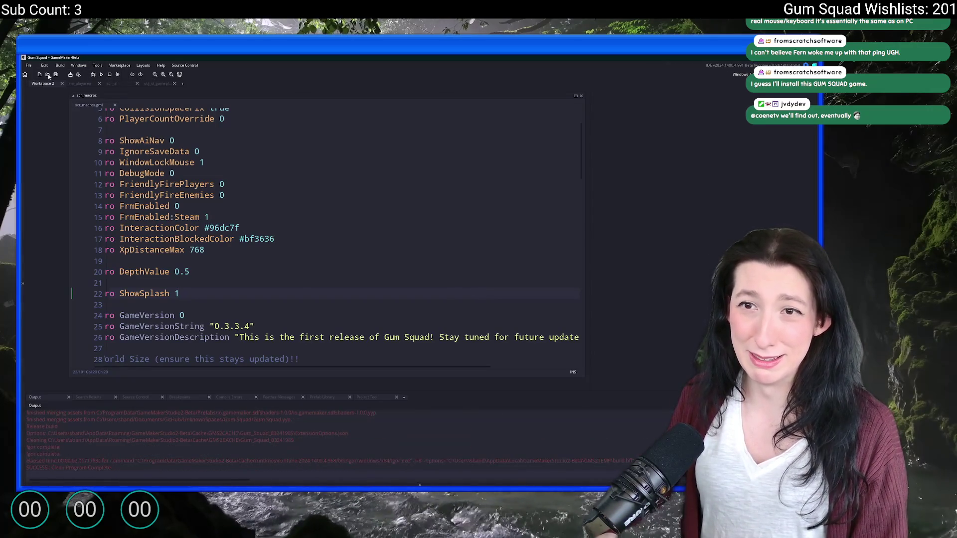
key("Up")
key("Up")
key("Up")
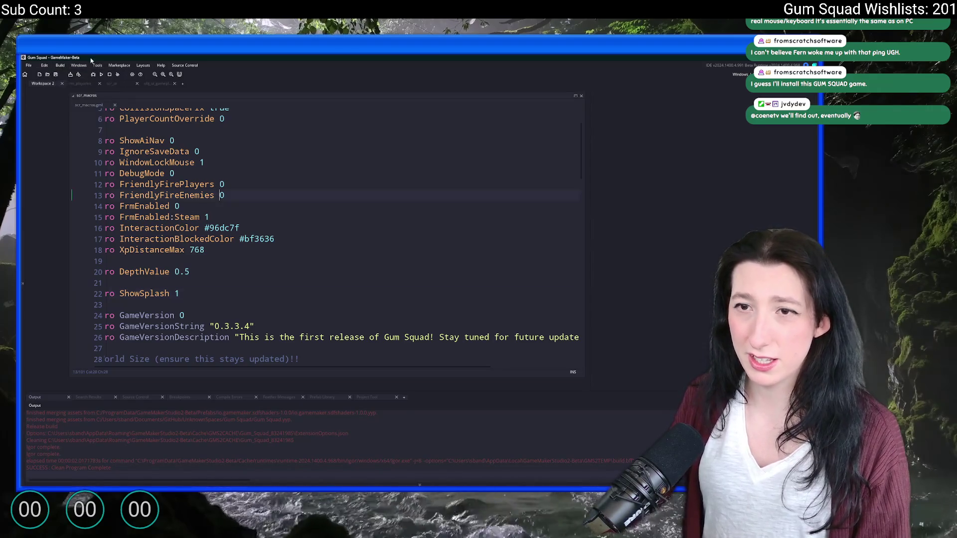
- Export the game as a zip package, replacing Gum Squad.zip on the Desktop
left_click(60, 65)
left_click(85, 120)
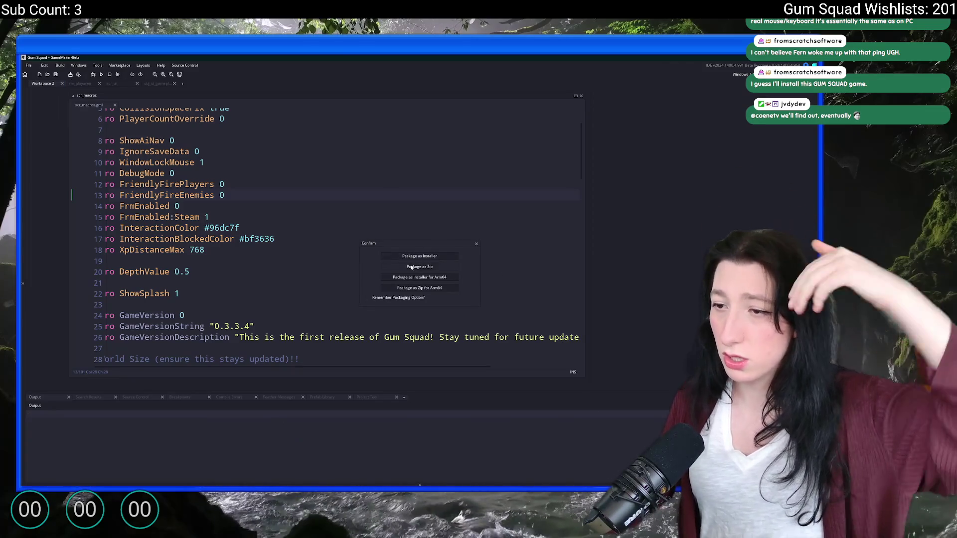
left_click(412, 268)
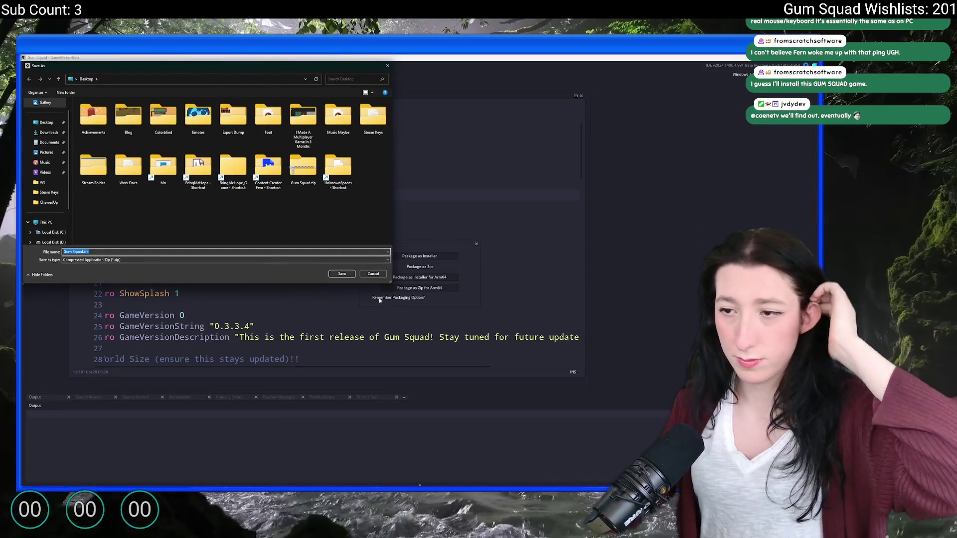
left_click(341, 275)
left_click(435, 275)
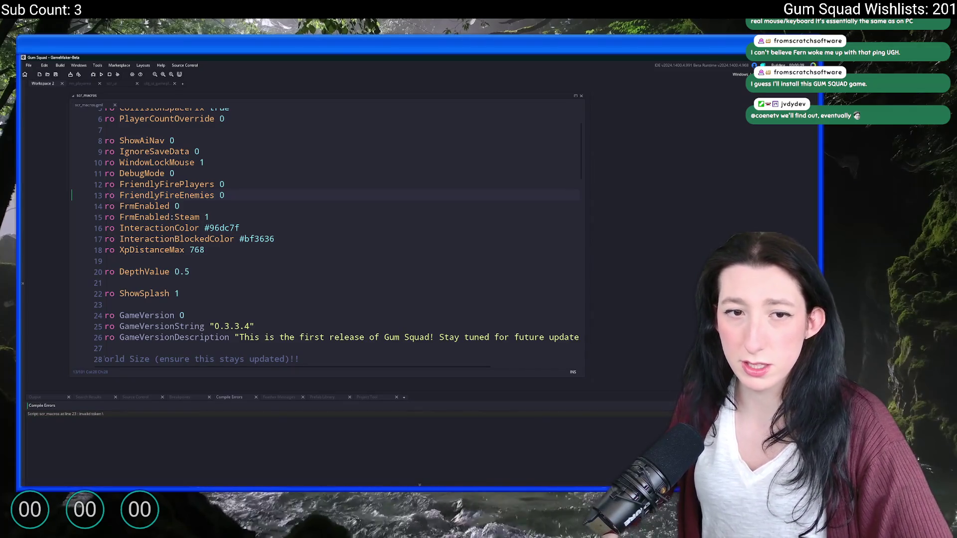
- Delete the stray backslash on line 23 of scr_macros and rebuild the game
double_click(215, 413)
key("BackSpace")
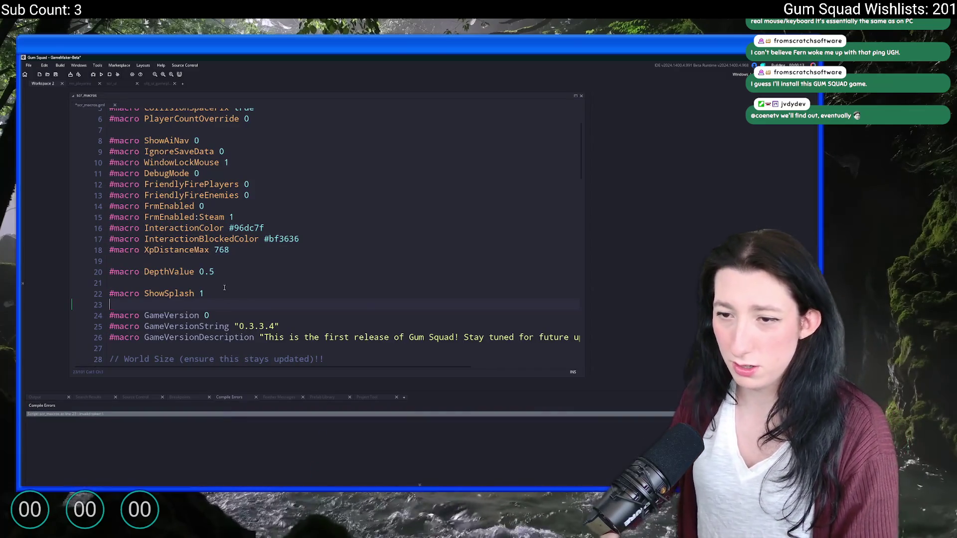
key("Up")
key("Up")
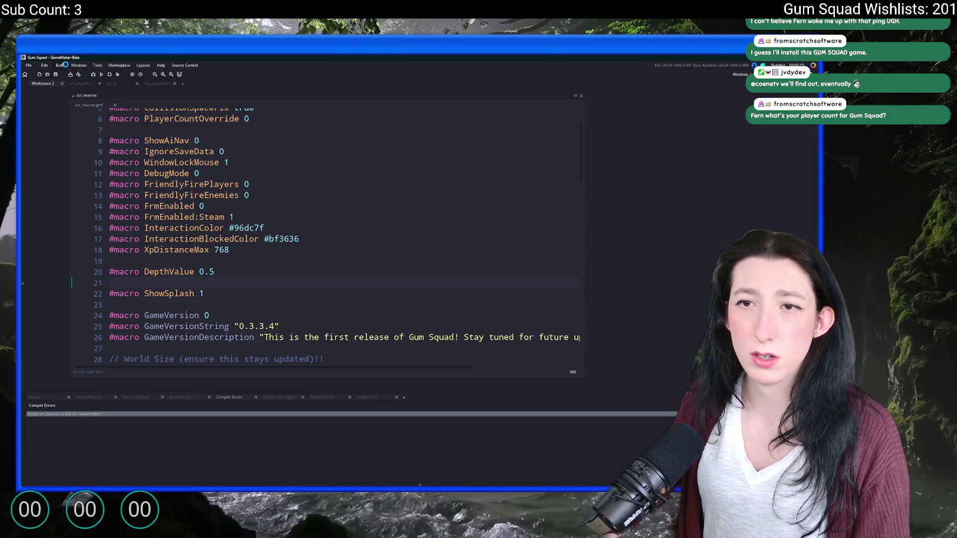
left_click(101, 74)
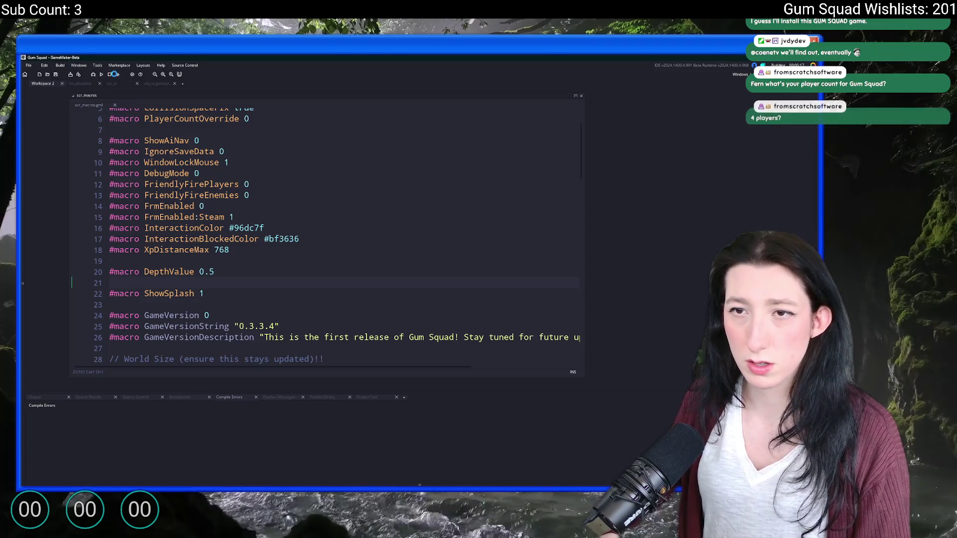
left_click(60, 65)
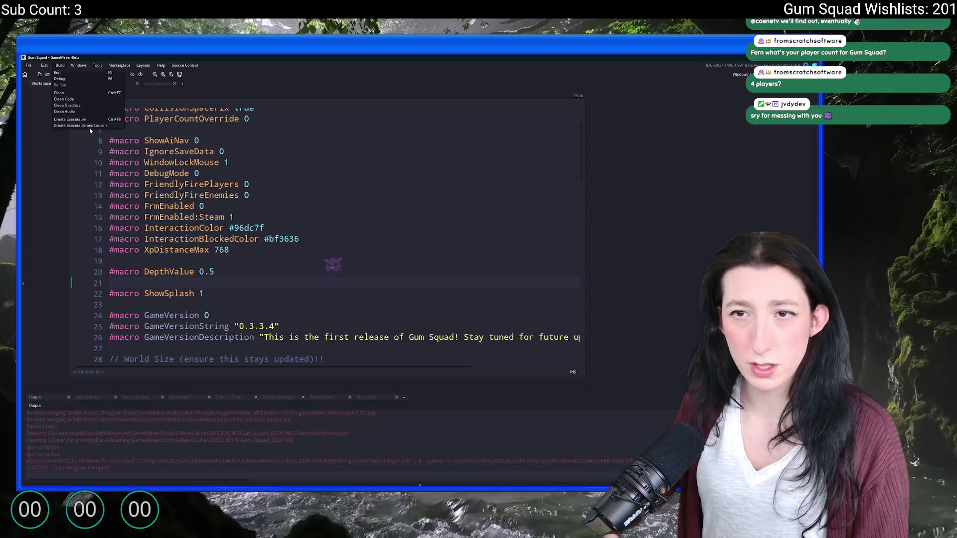
- Package the fixed game as a zip, overwriting Gum Squad.zip on the Desktop
left_click(80, 124)
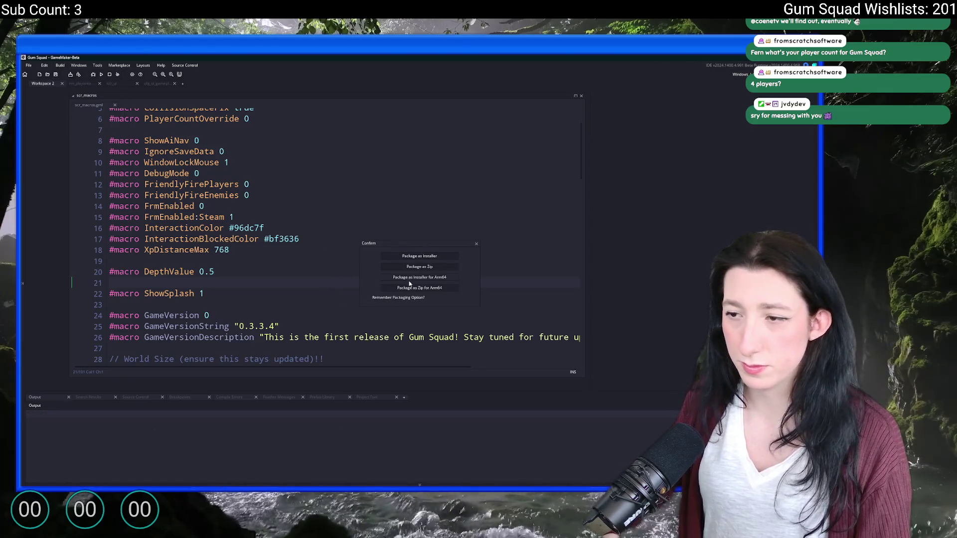
left_click(421, 268)
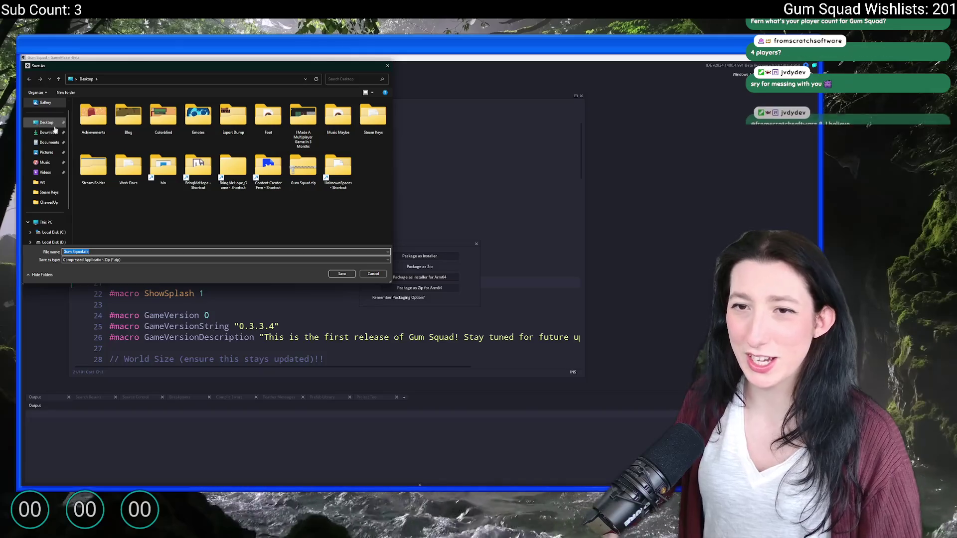
left_click(342, 274)
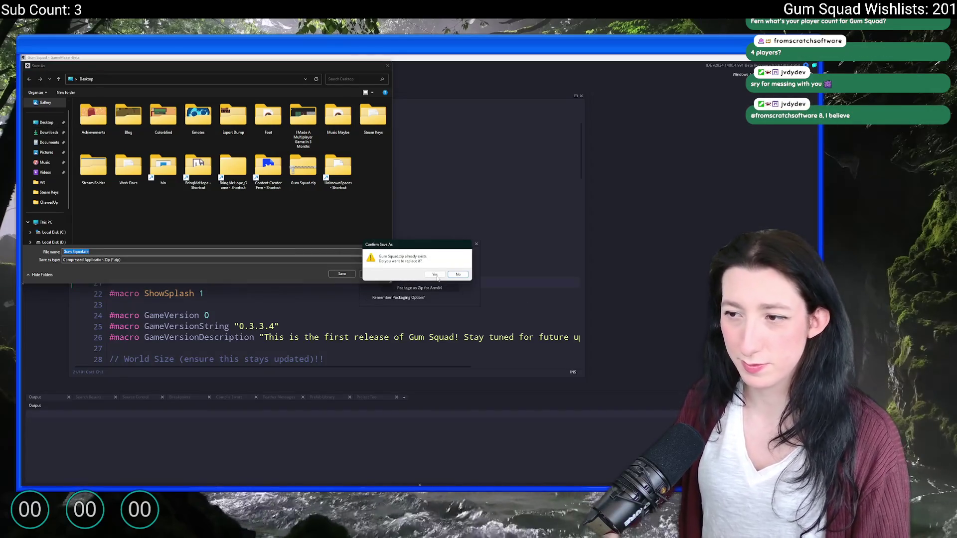
left_click(434, 276)
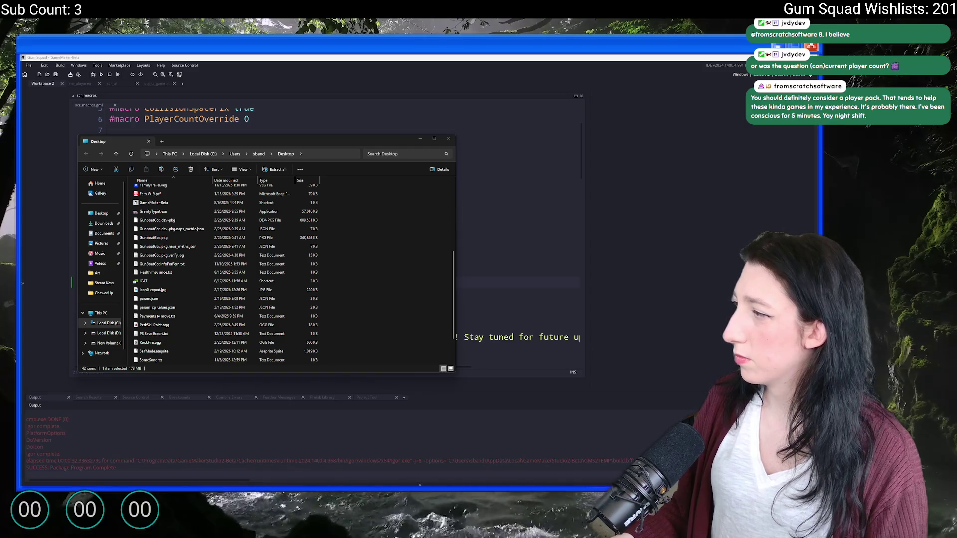
- Find the Desktop folder in File Explorer and open Gum Squad.zip
left_click(310, 60)
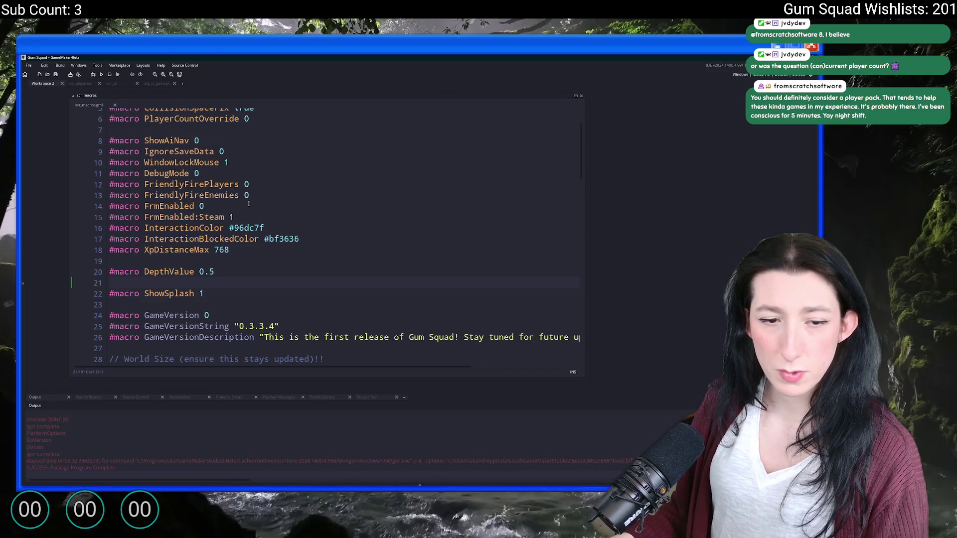
left_click(265, 228)
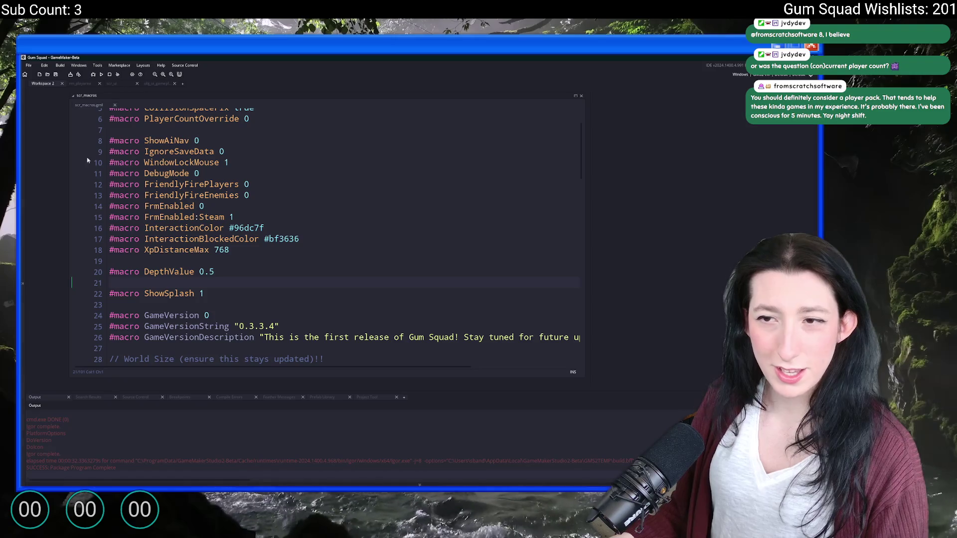
left_click(468, 464)
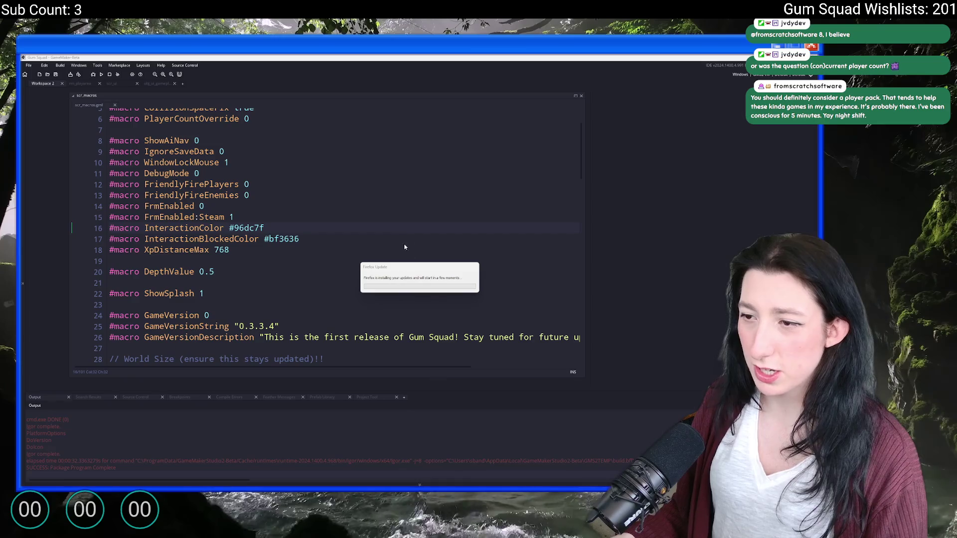
left_click(461, 464)
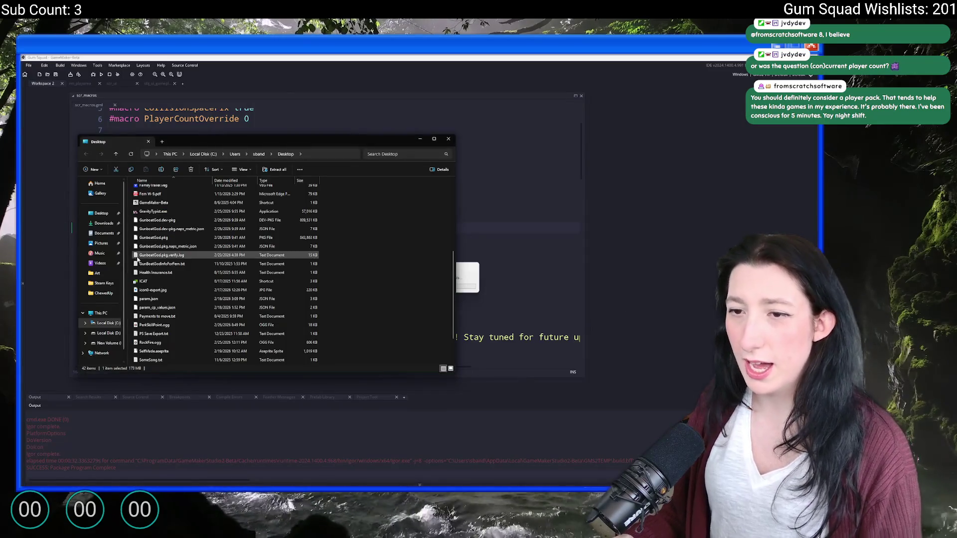
scroll(174, 349, "down", 5)
double_click(174, 362)
- Delete the GMLive folder from the zip, skipping the file that couldn't be removed
left_click(149, 190)
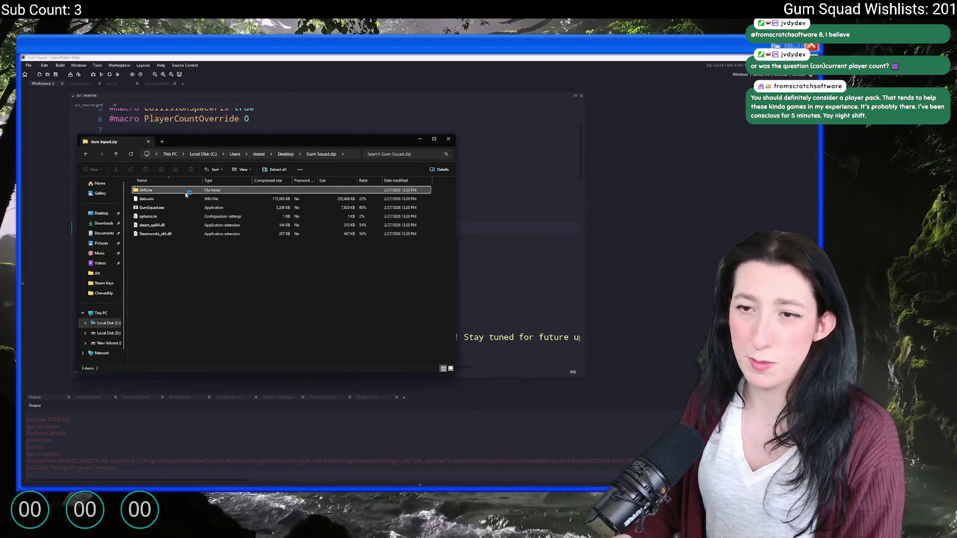
key("Delete")
key("Return")
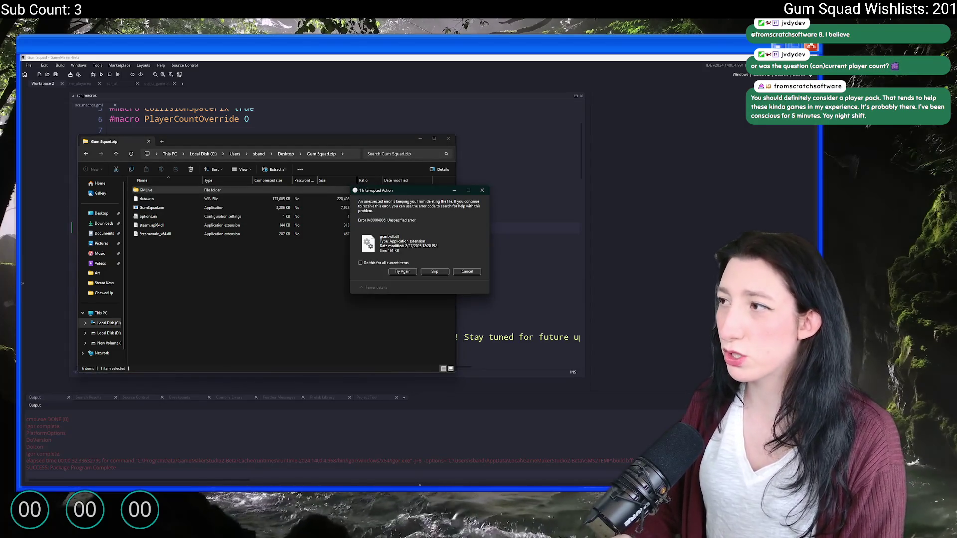
left_click(434, 271)
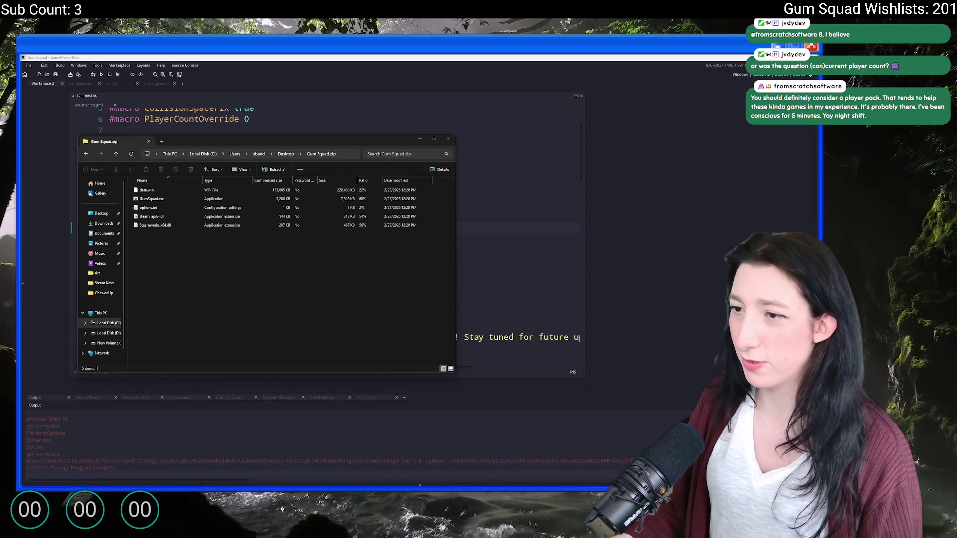
key("alt+Tab")
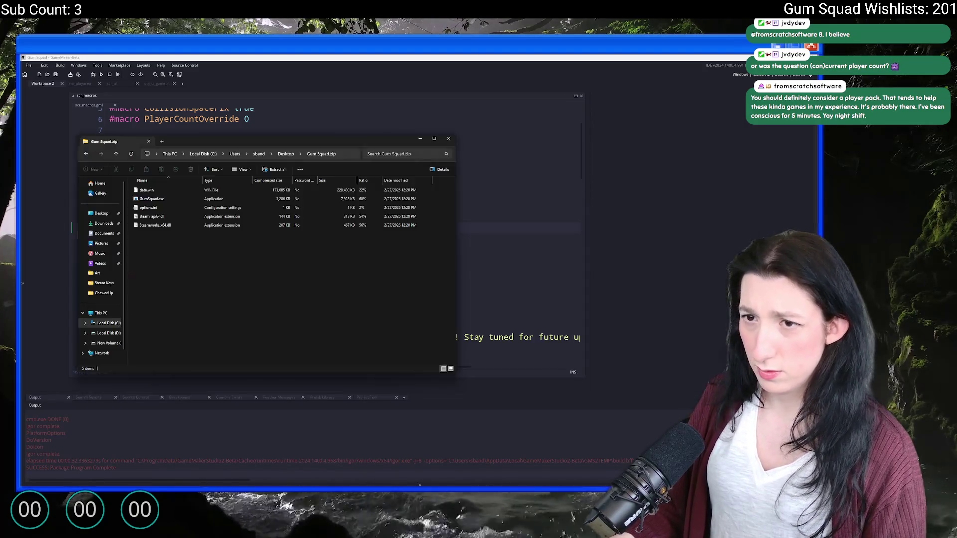
key("alt+Tab")
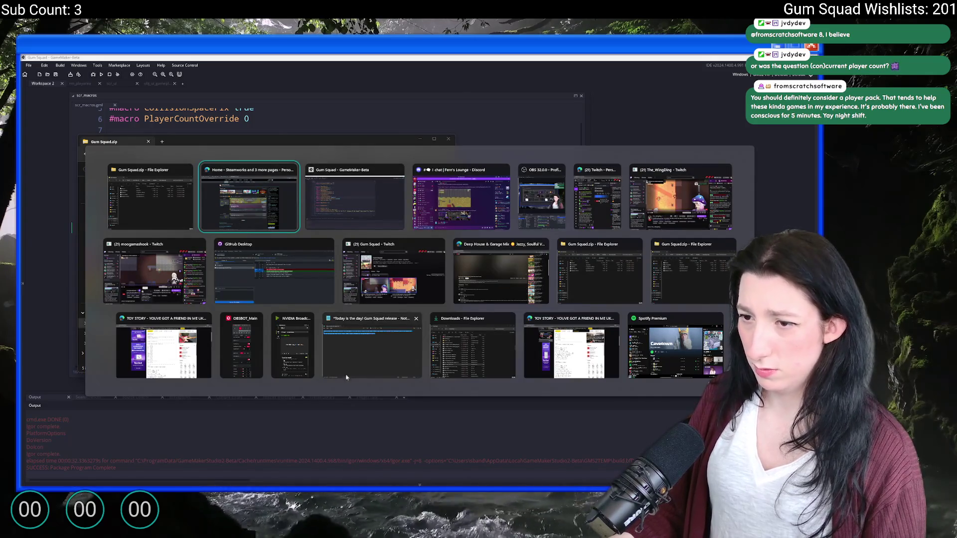
key("Escape")
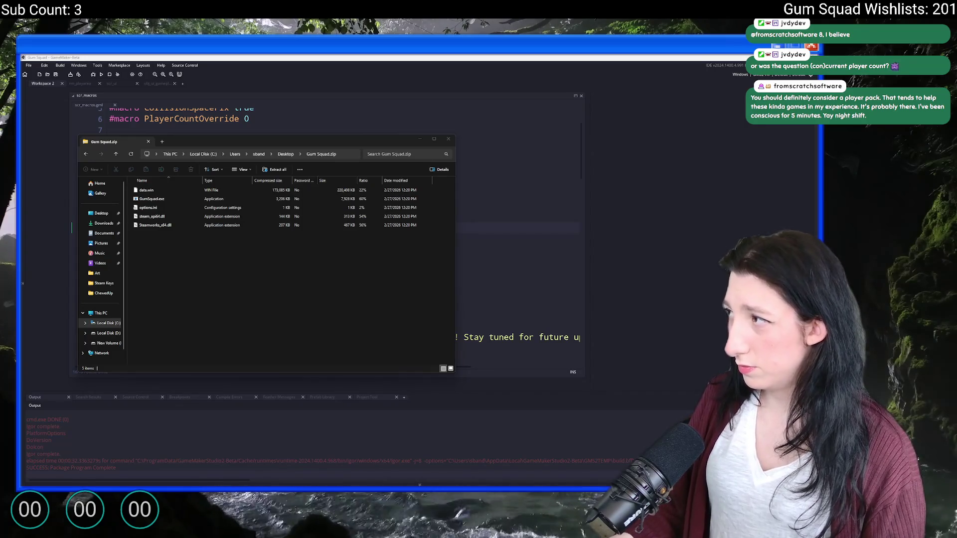
key("alt+Tab")
key("alt+Tab")
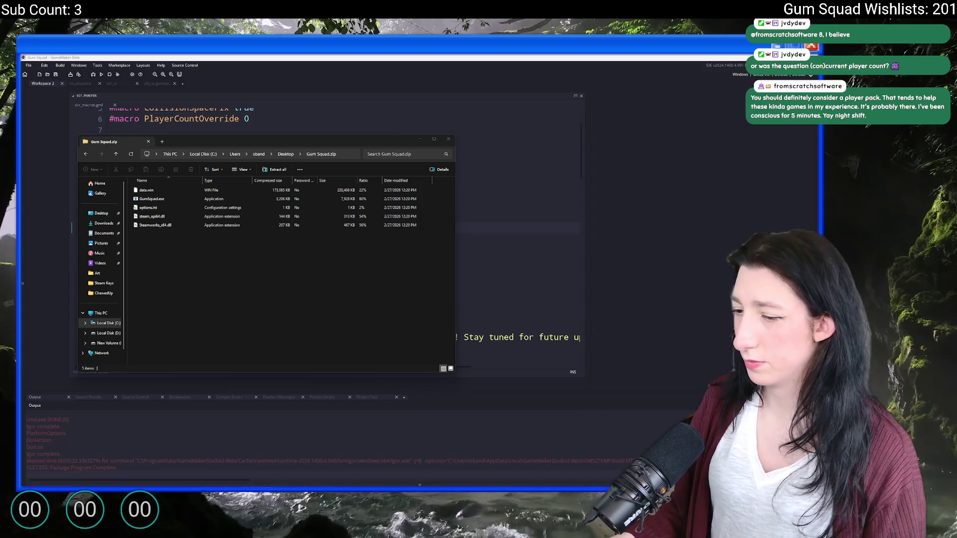
- Bring up the Windows Start menu over the Gum Squad.zip window
mouse_move(489, 486)
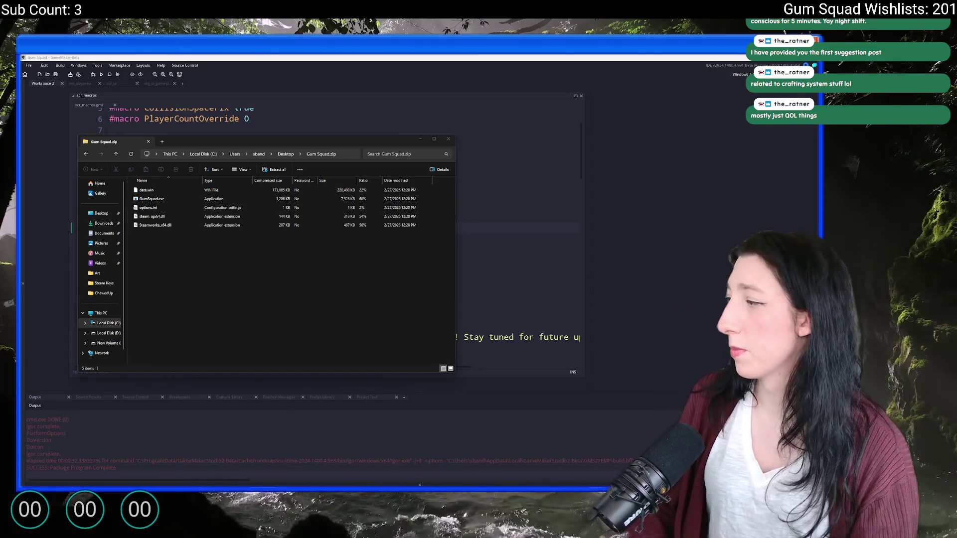
key("super")
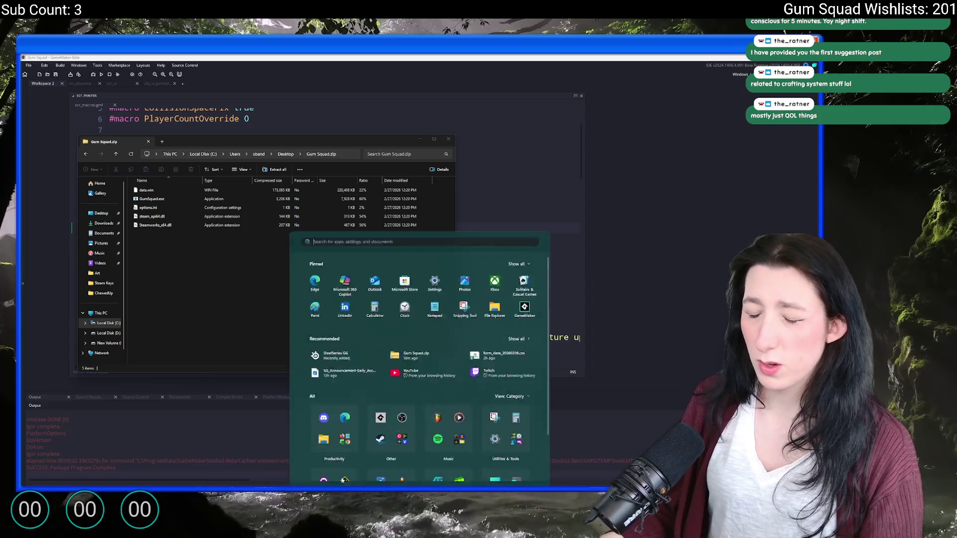
- Launch Steam and look over the Marathon store page with its trailer stopped
type("steam")
key("Return")
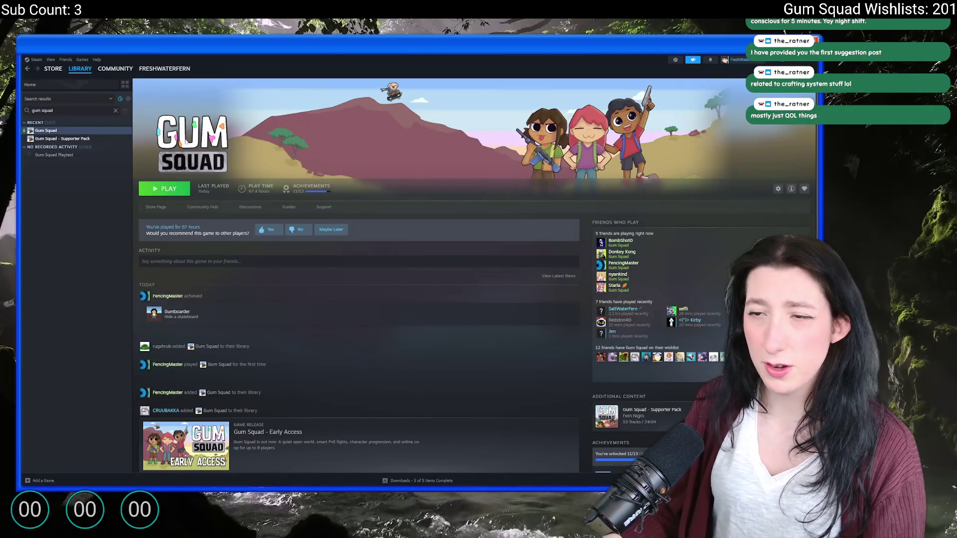
left_click(53, 69)
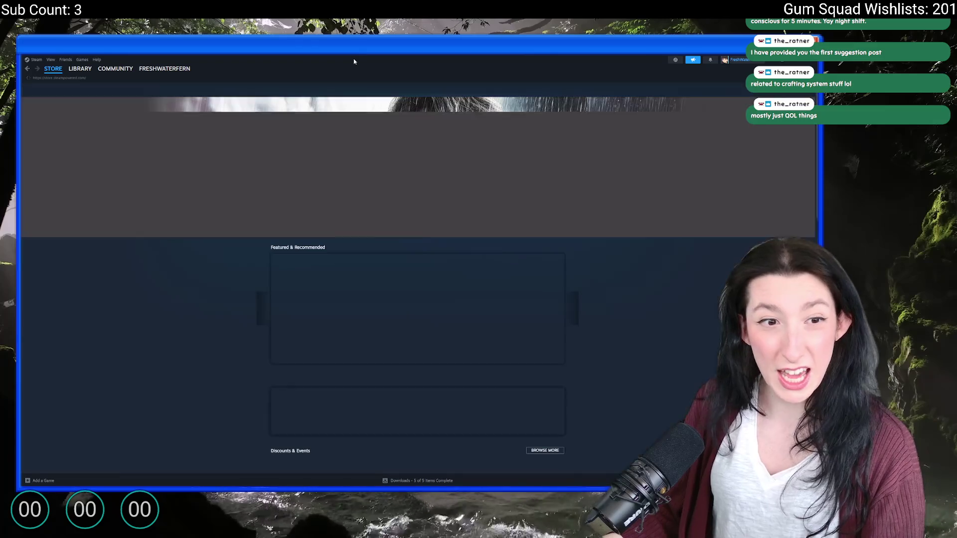
left_click(503, 90)
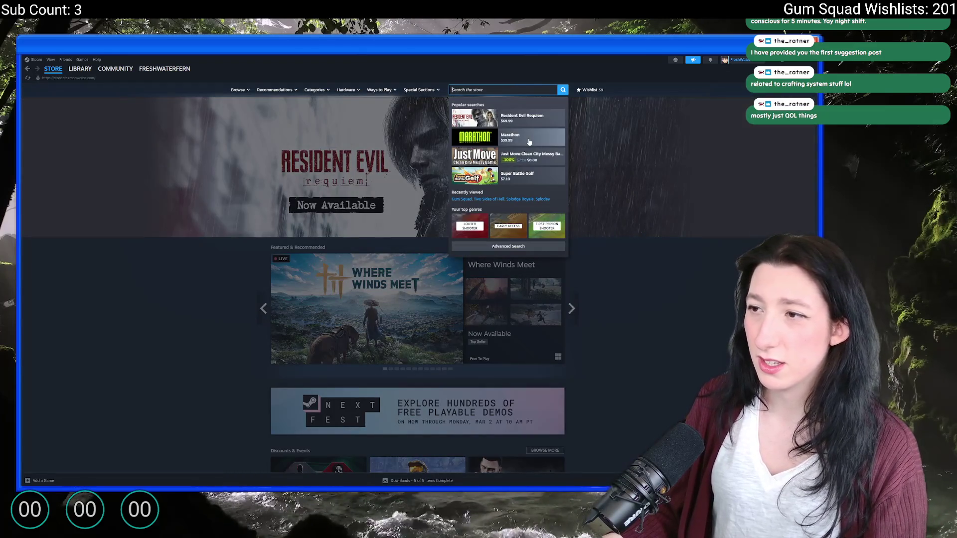
left_click(529, 142)
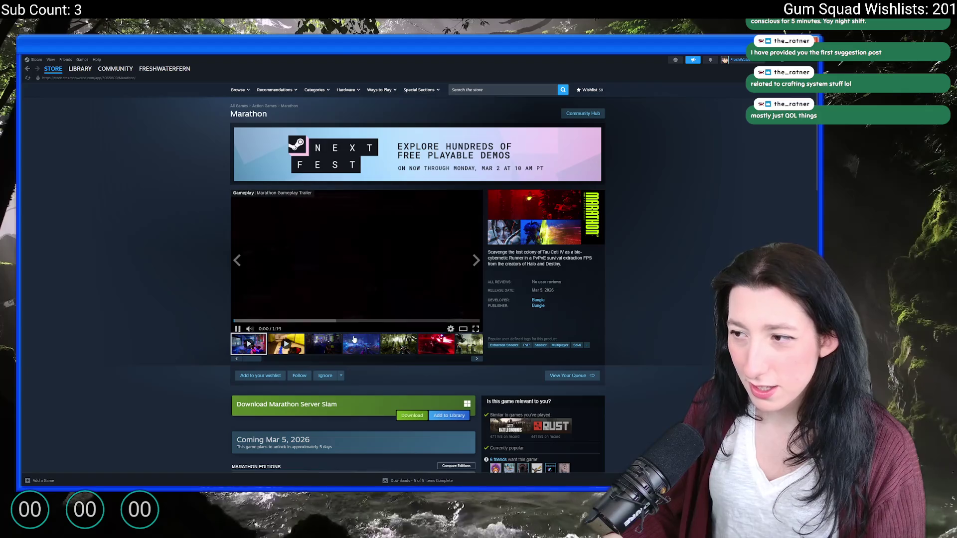
left_click(348, 231)
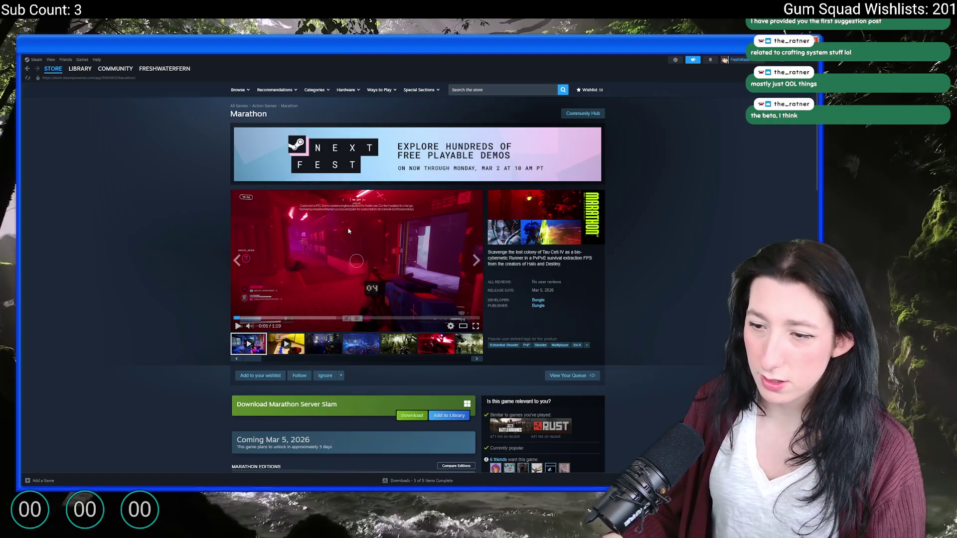
scroll(348, 230, "down", 2)
scroll(128, 137, "up", 2)
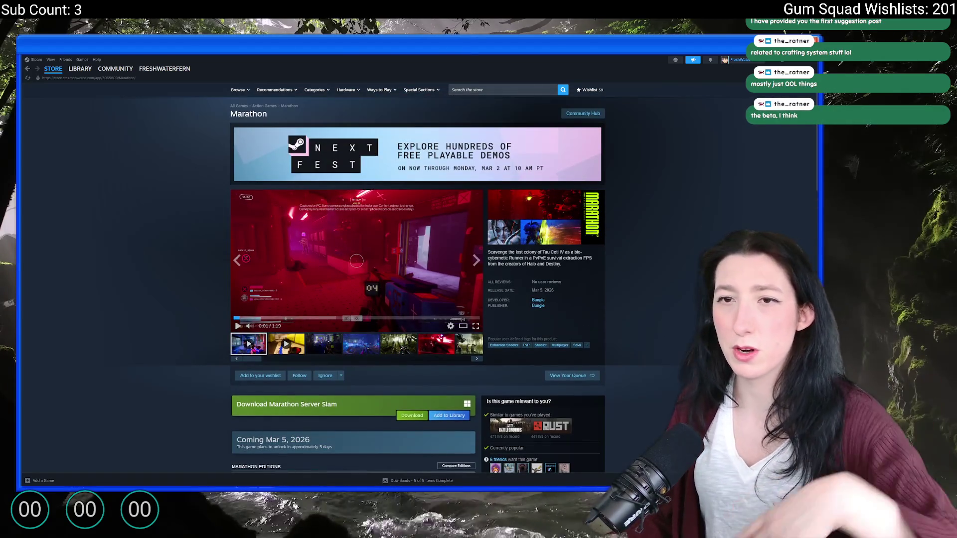
left_click(27, 70)
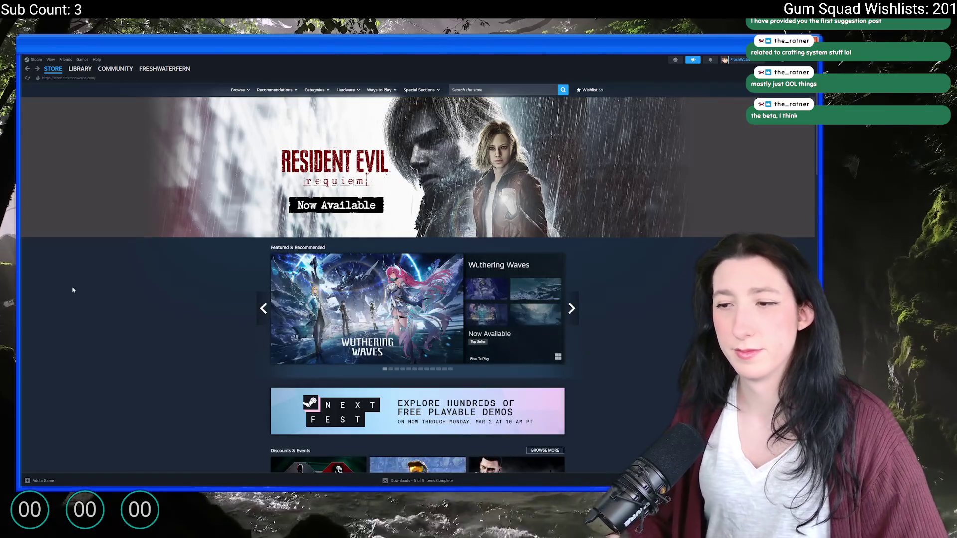
- Open and scroll through the Super Battle Golf store page
left_click(501, 90)
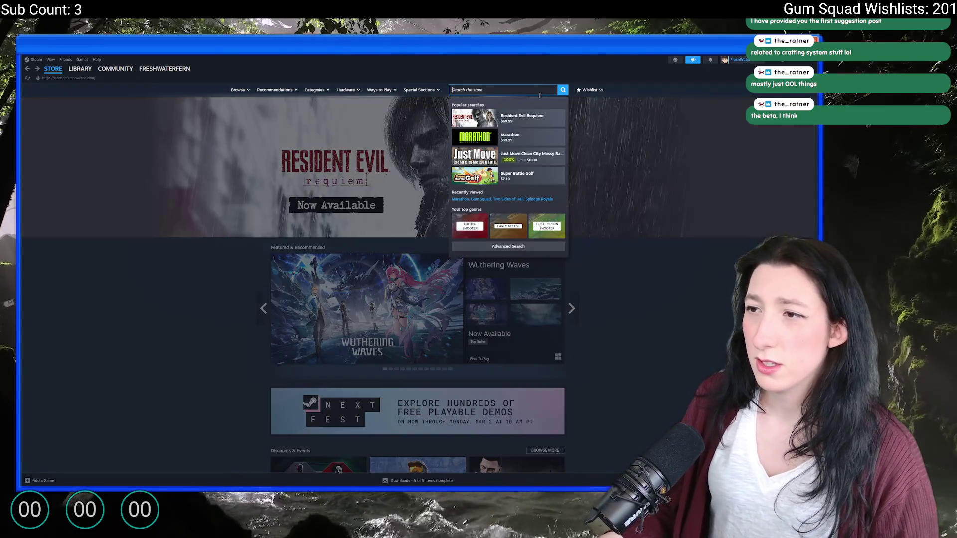
left_click(527, 174)
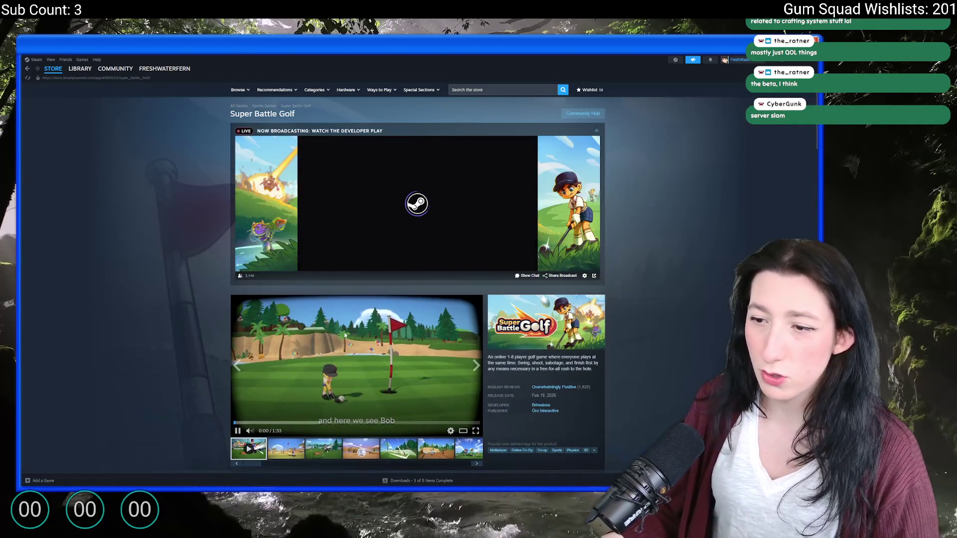
scroll(307, 318, "down", 2)
scroll(308, 317, "down", 1)
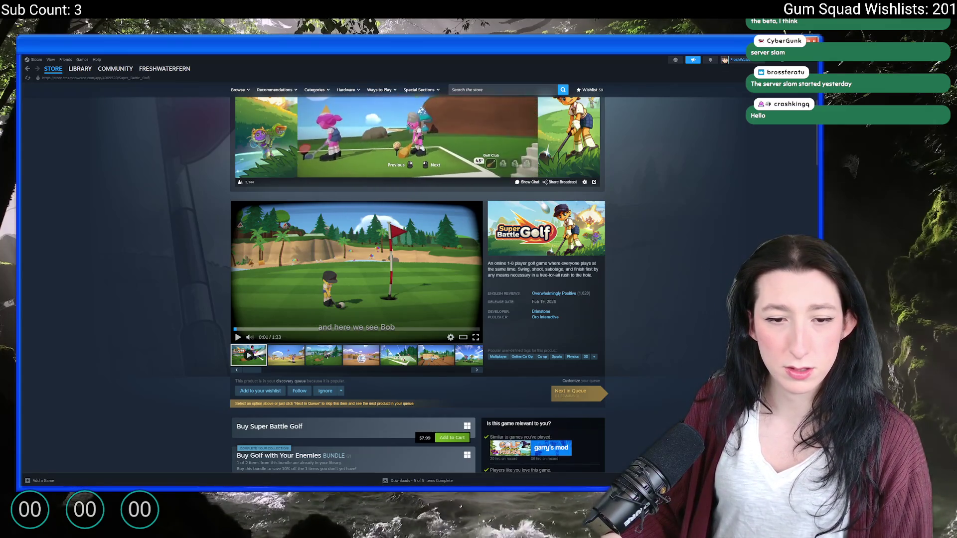
- Open Gum Squad's store page from the Library and check its reviews section shows none
left_click(78, 69)
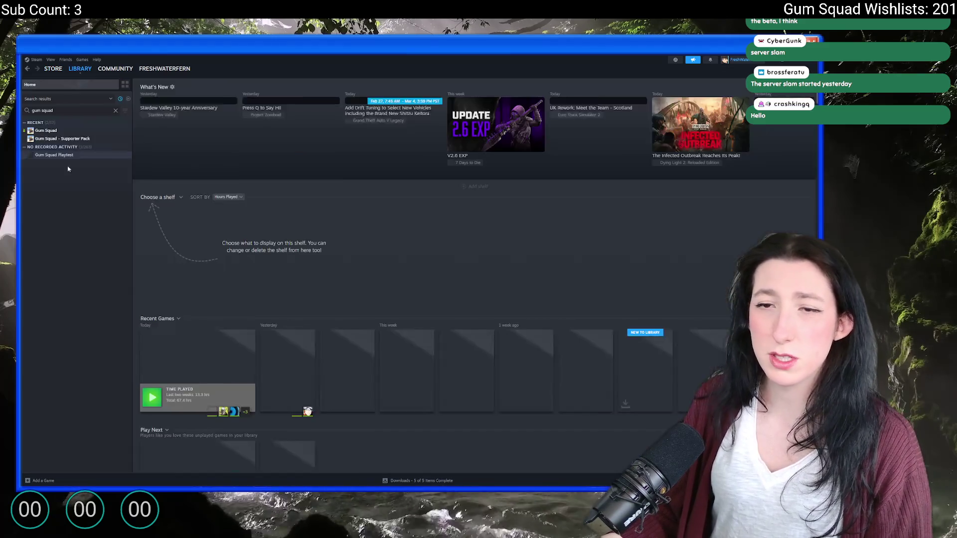
left_click(59, 131)
left_click(154, 208)
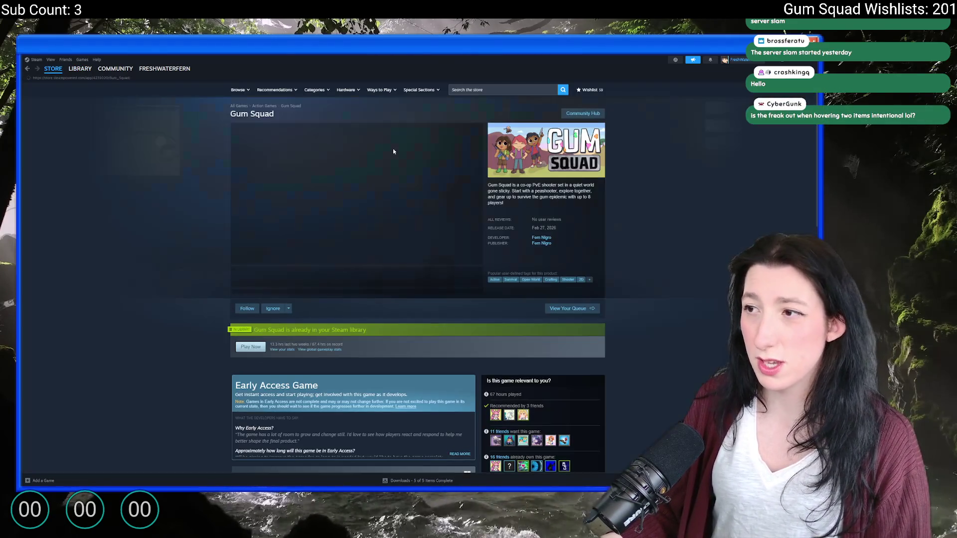
scroll(321, 315, "down", 15)
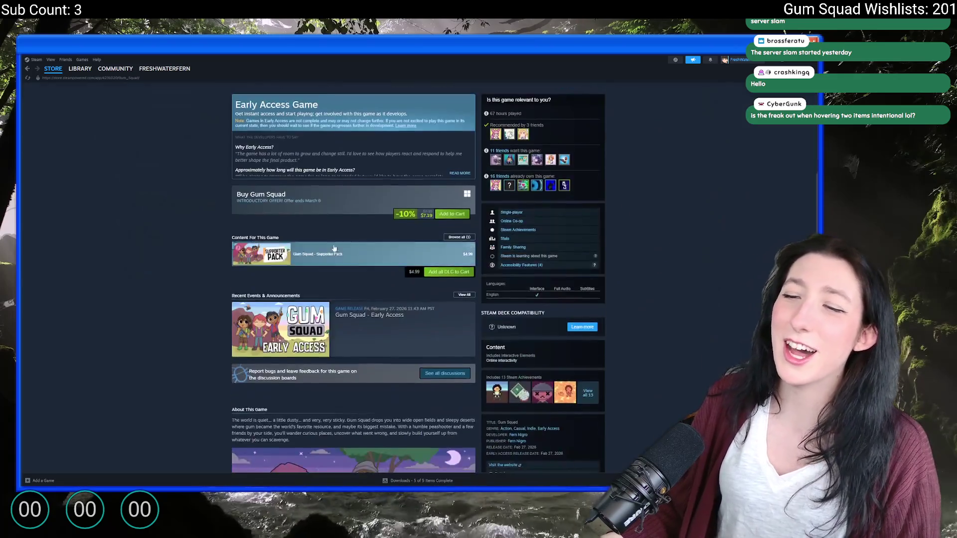
scroll(321, 315, "up", 2)
left_click(354, 159)
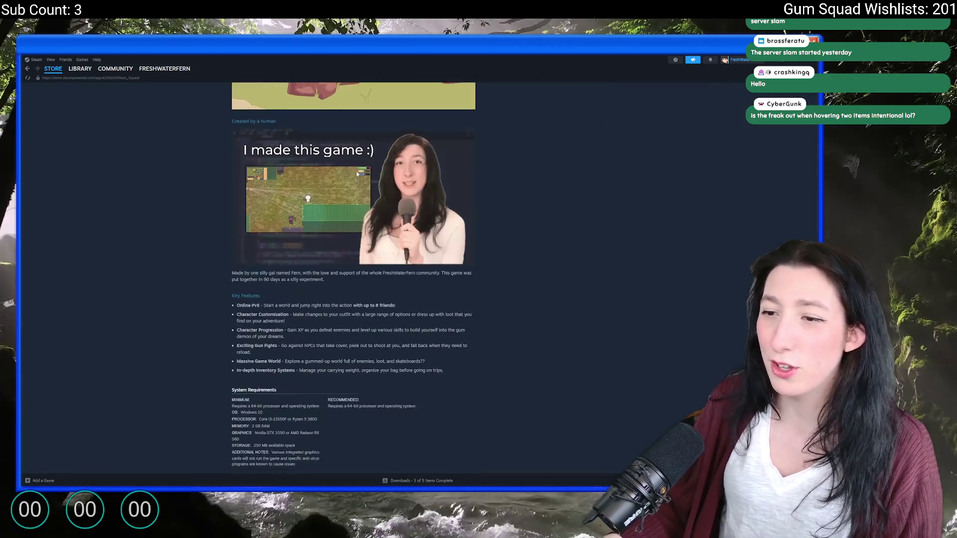
scroll(324, 286, "down", 4)
scroll(325, 286, "down", 1)
triple_click(398, 347)
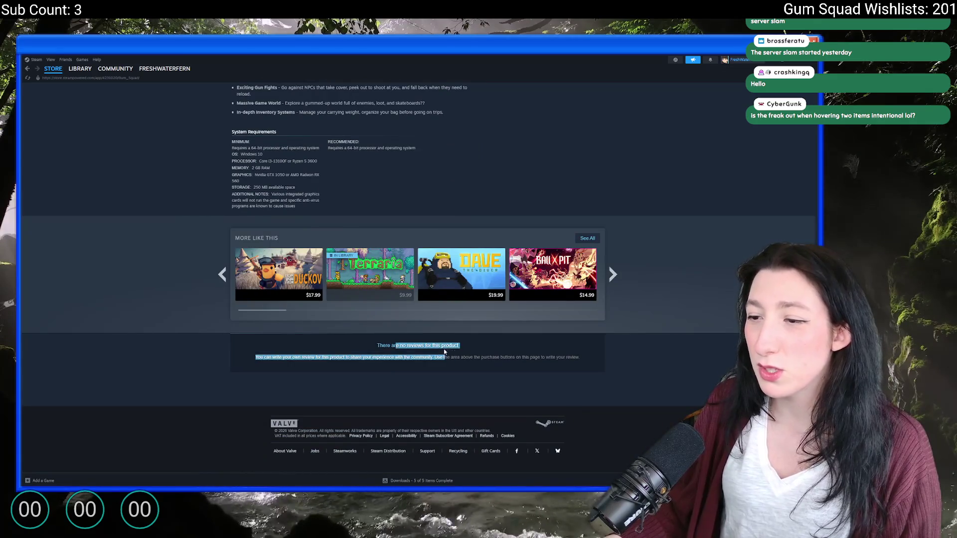
left_click(403, 347)
scroll(411, 346, "up", 10)
scroll(413, 345, "up", 10)
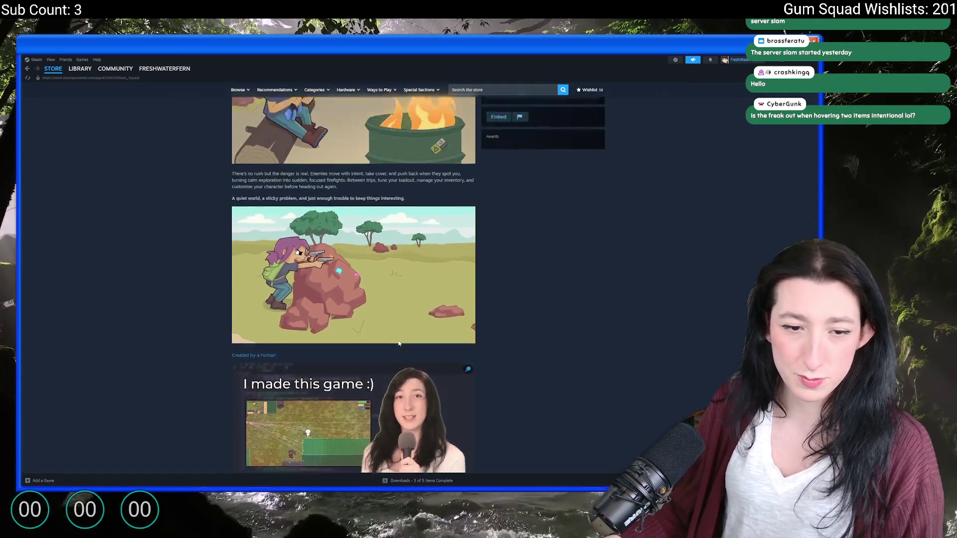
scroll(348, 323, "up", 5)
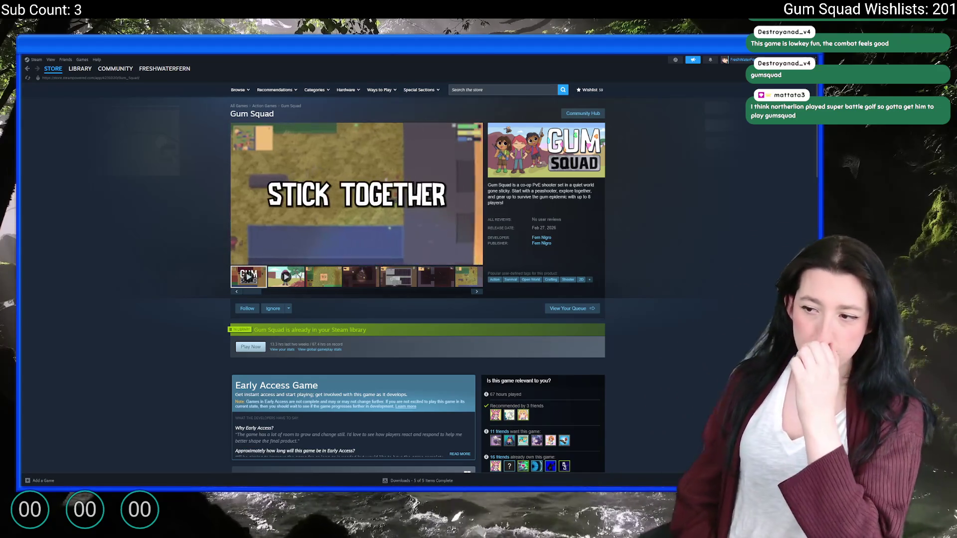
- Scroll Gum Squad's store page down to the empty reviews area and system requirements
scroll(514, 269, "down", 3)
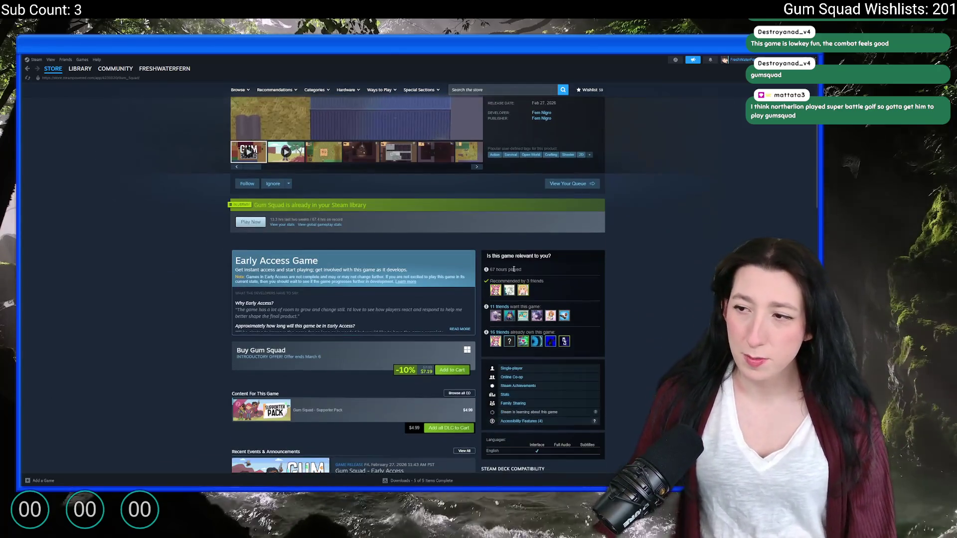
scroll(514, 269, "down", 1)
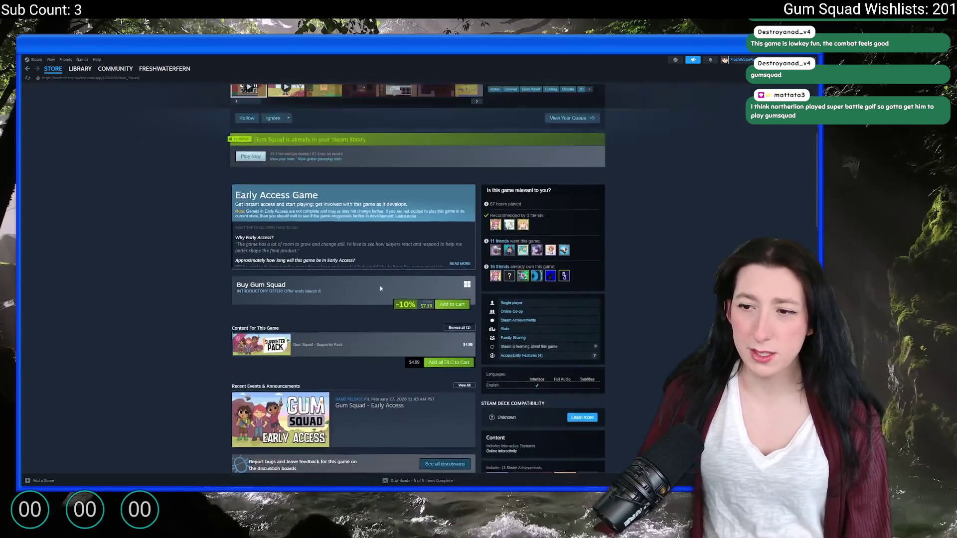
scroll(381, 288, "up", 4)
scroll(331, 316, "down", 10)
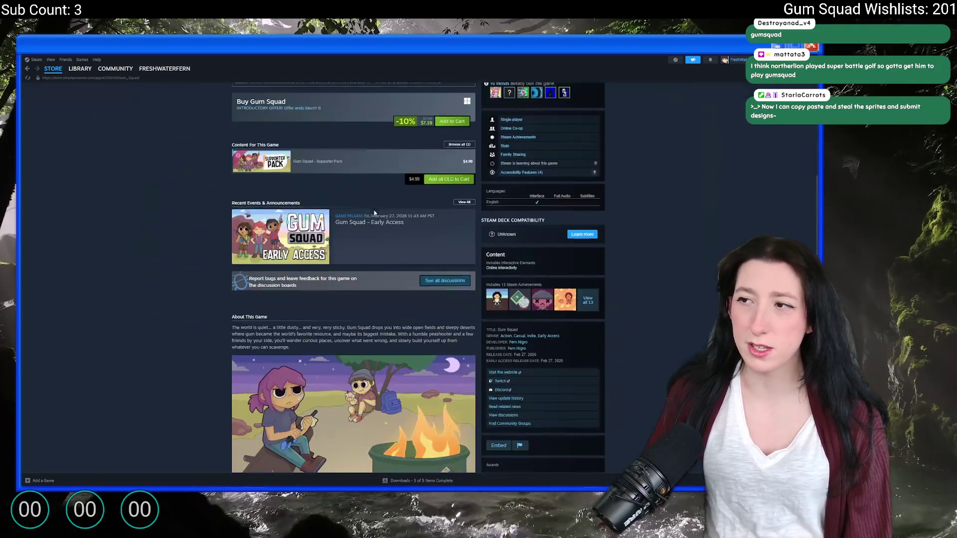
scroll(332, 317, "down", 10)
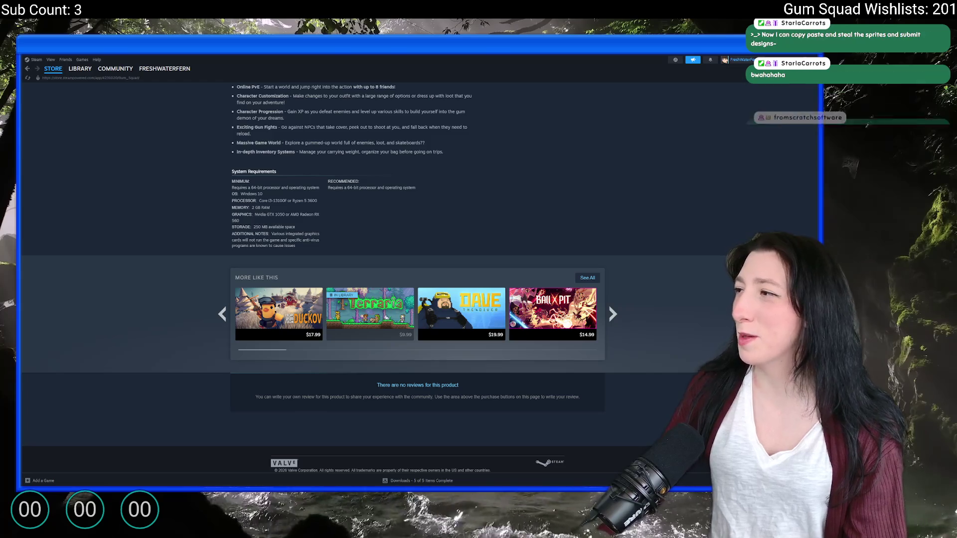
key("alt+Tab")
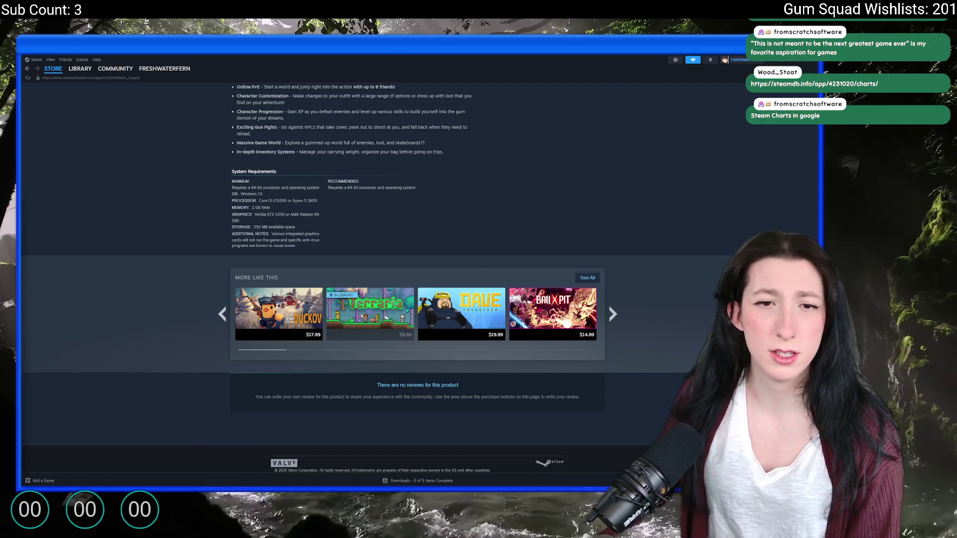
key("alt+Tab")
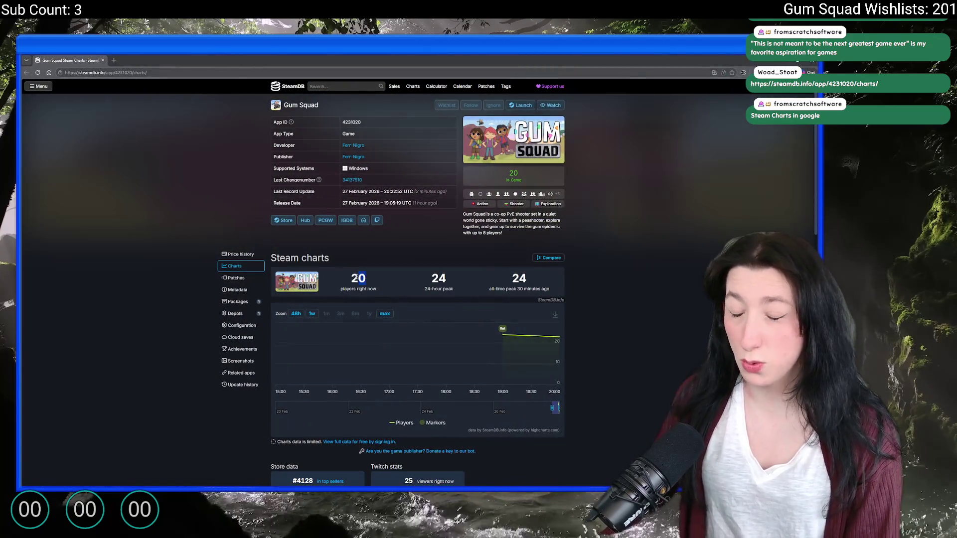
- Review SteamDB's Gum Squad charts (20 players now, 24-player peak), then return to Steam
scroll(436, 267, "down", 3)
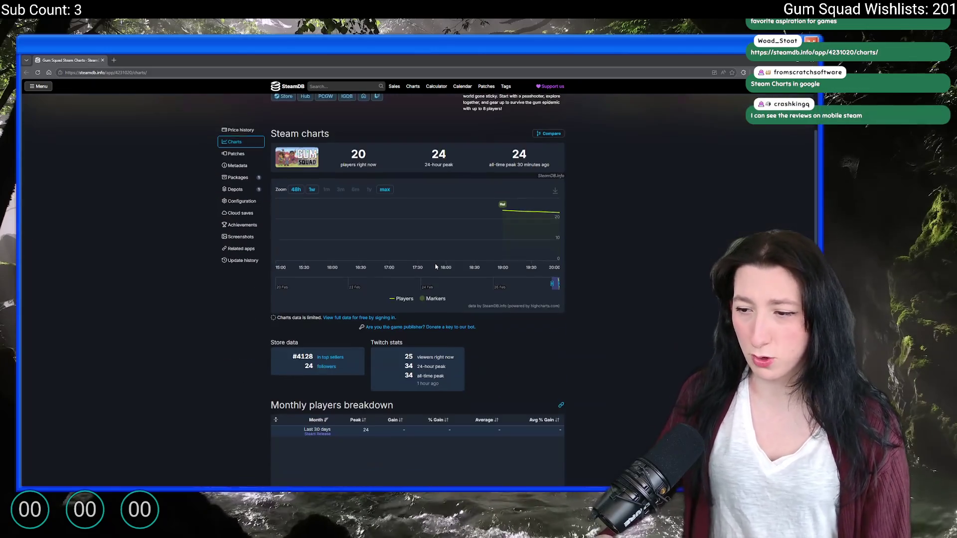
scroll(517, 331, "down", 2)
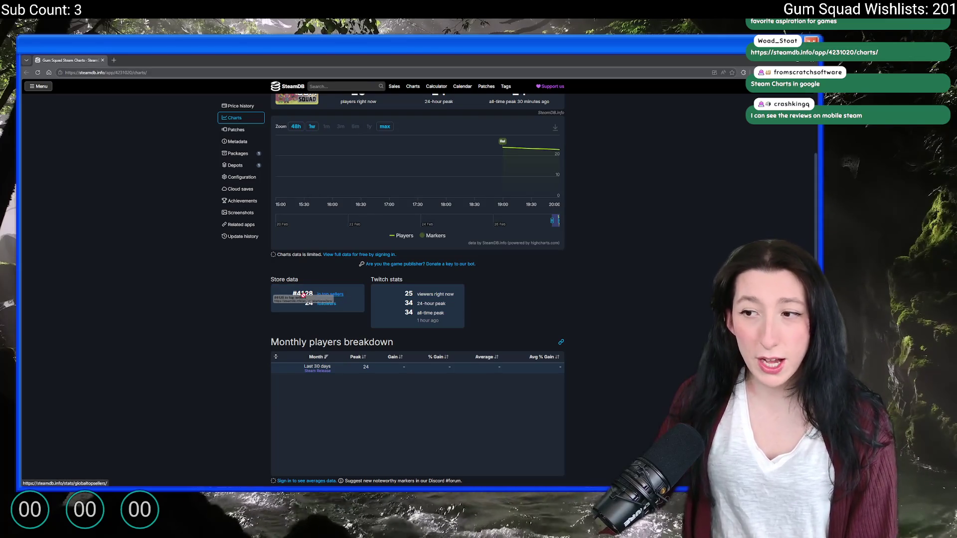
scroll(169, 232, "up", 3)
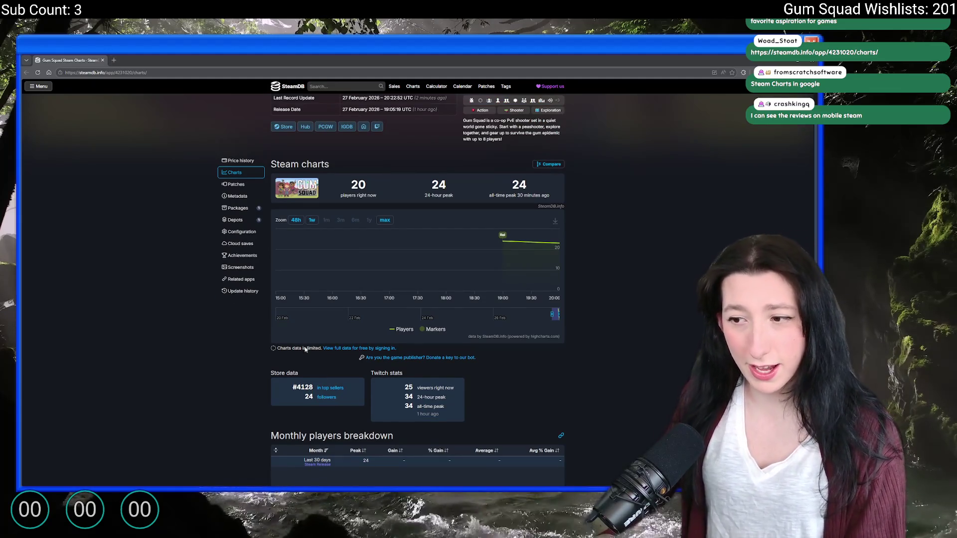
scroll(305, 349, "down", 3)
key("alt+Tab")
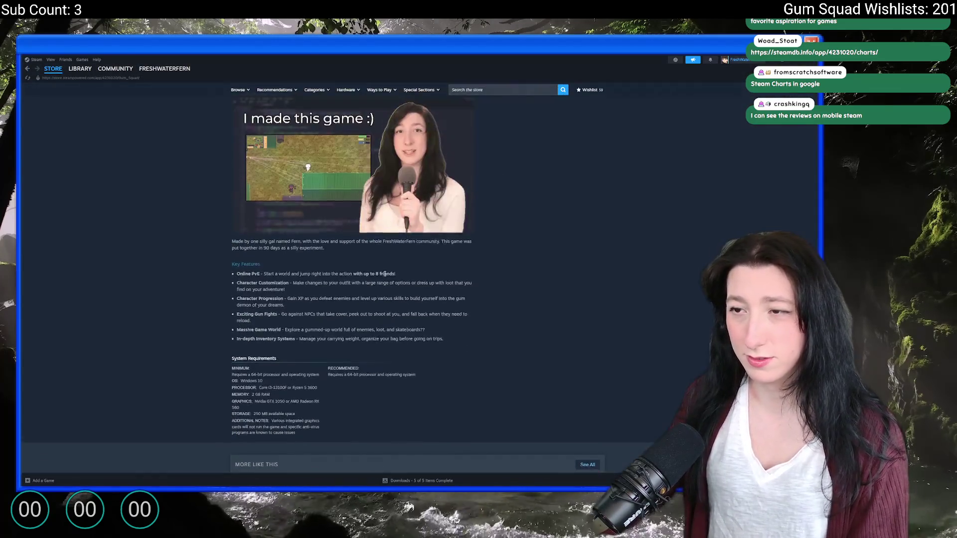
- Search the Steam store for 'gum s', browse the Gums Gang page, then return to the zip window
scroll(385, 273, "up", 10)
left_click(502, 90)
type("g")
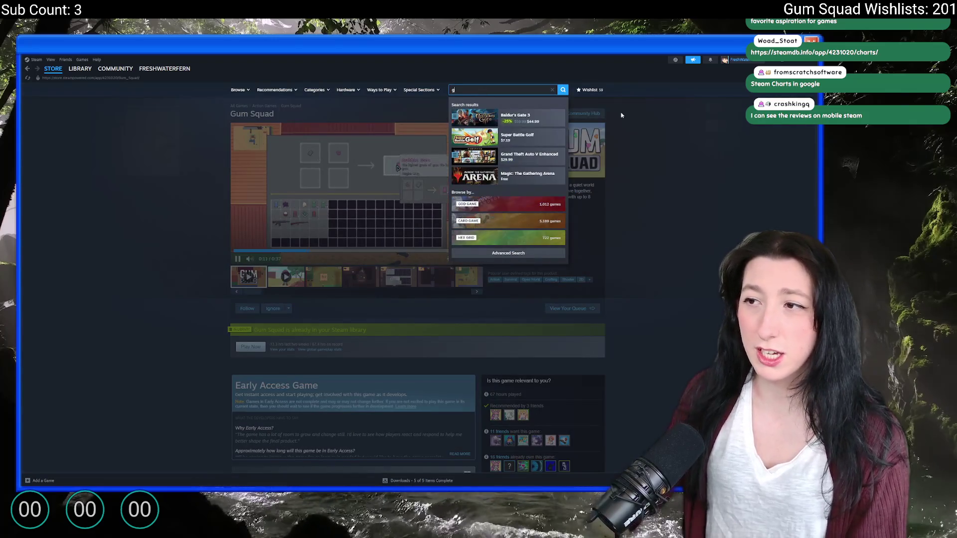
type("um")
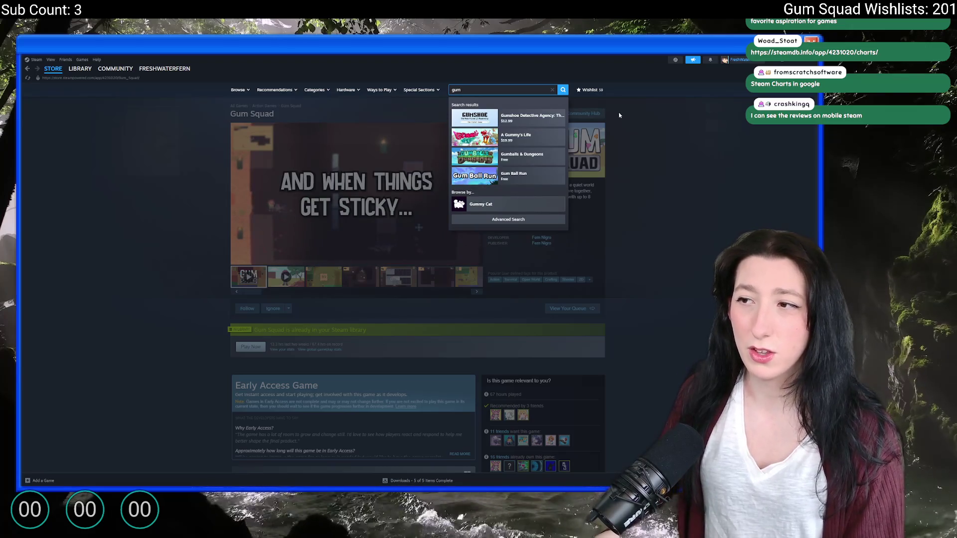
type(" s")
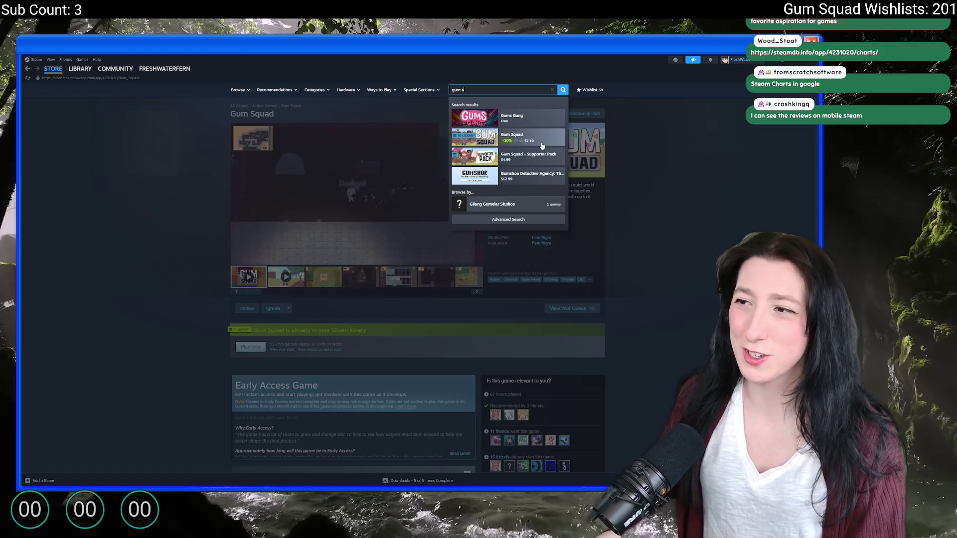
left_click(511, 123)
scroll(414, 269, "down", 3)
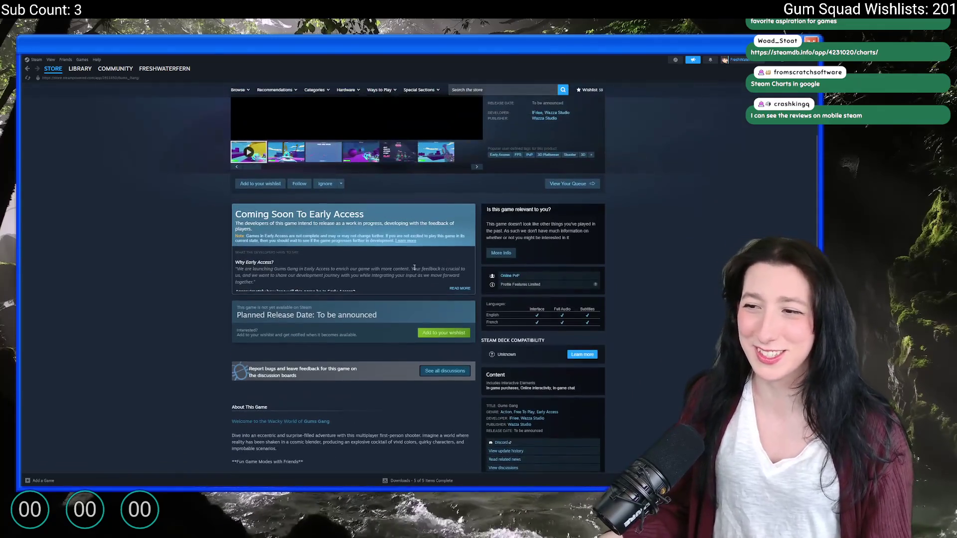
scroll(414, 268, "up", 5)
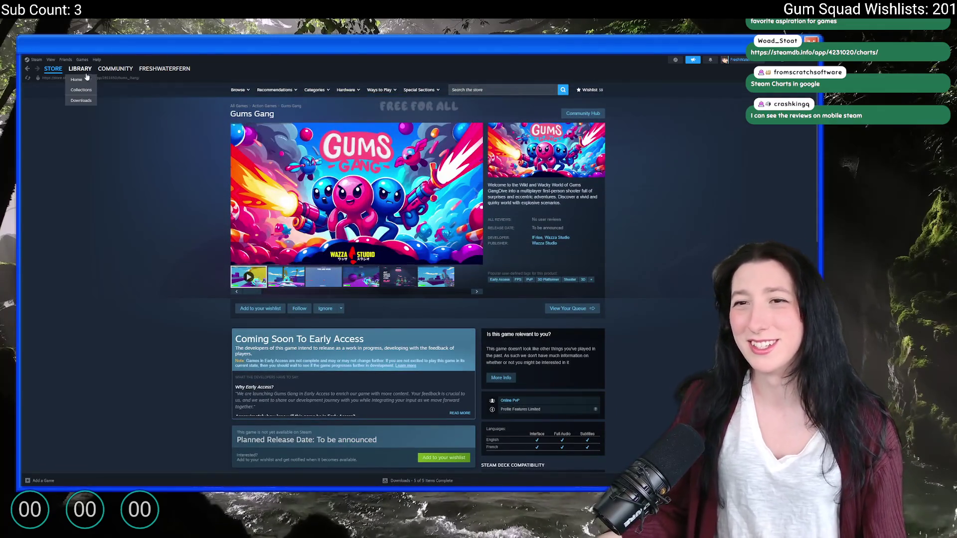
left_click(86, 76)
key("alt+Tab")
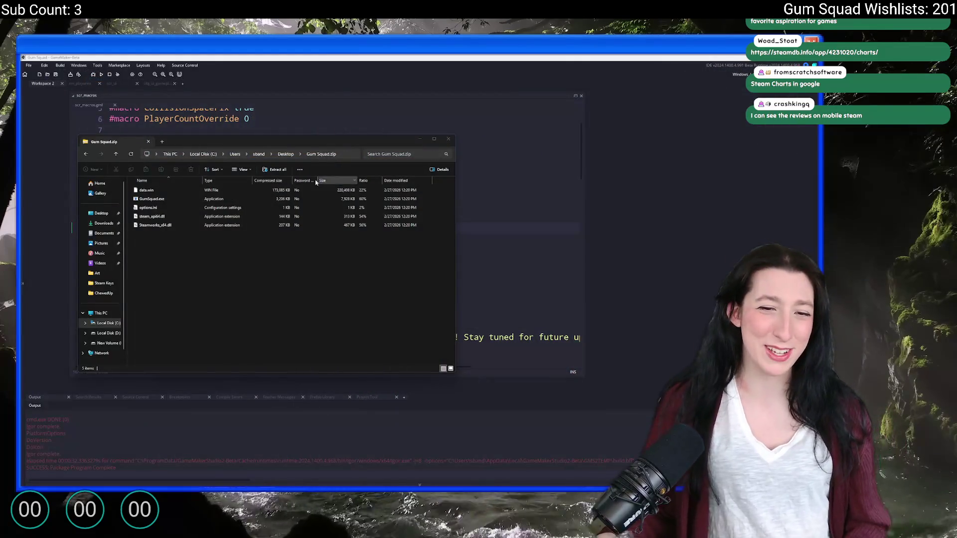
- Close the Gum Squad.zip Explorer window and refocus GameMaker's scr_macros code editor
left_click(221, 281)
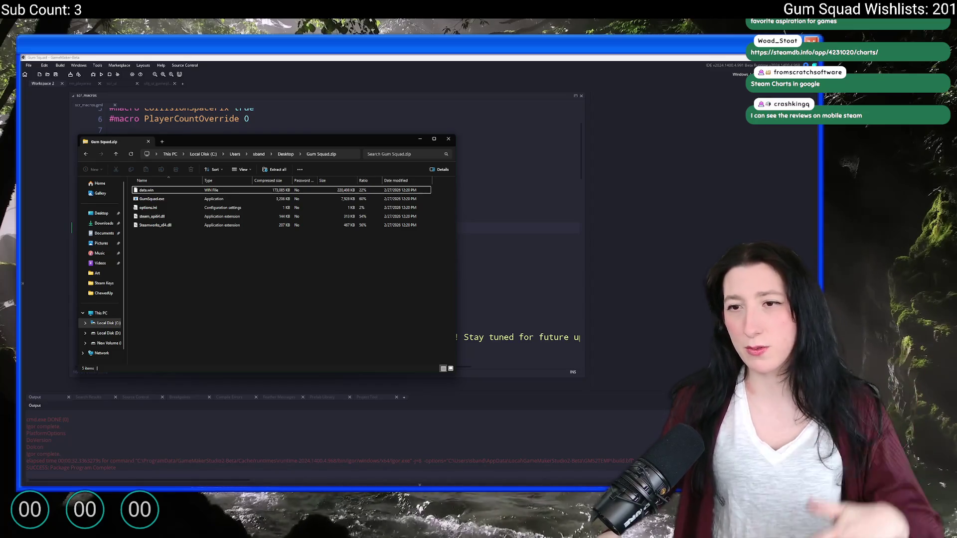
middle_click(100, 144)
left_click(376, 198)
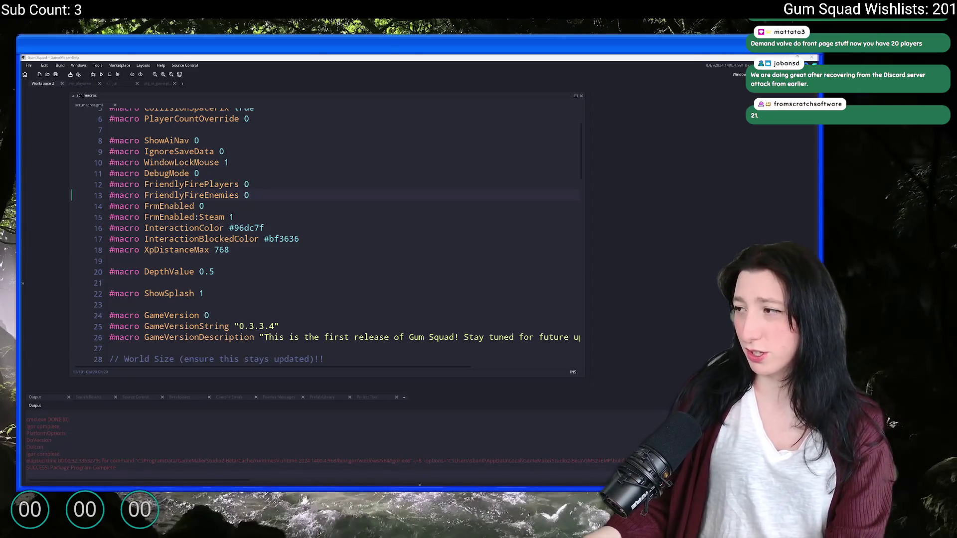
key("alt+Tab")
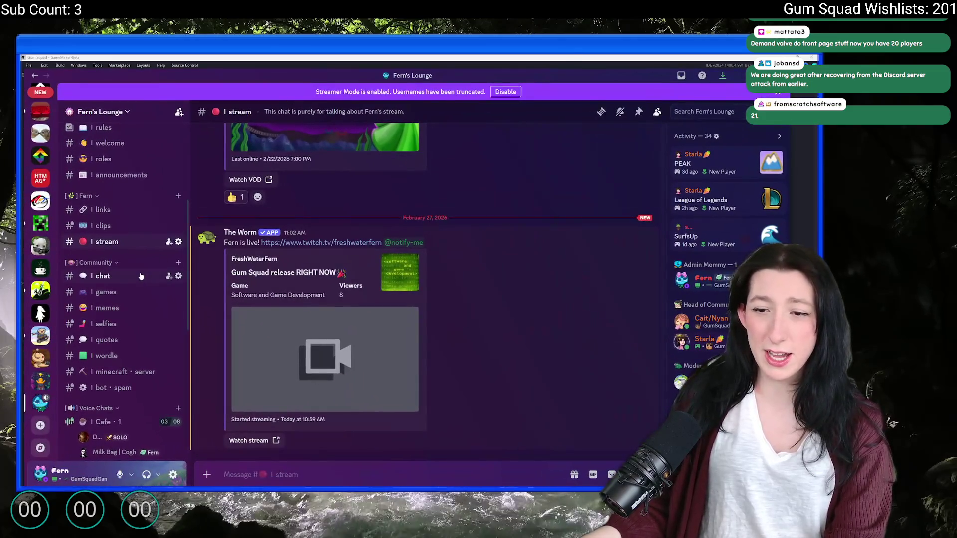
left_click(150, 275)
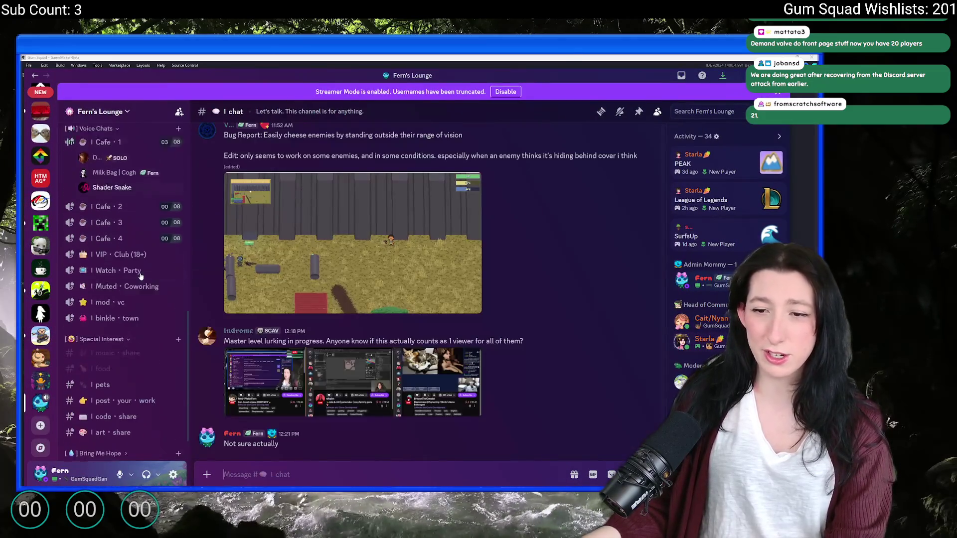
scroll(138, 278, "down", 5)
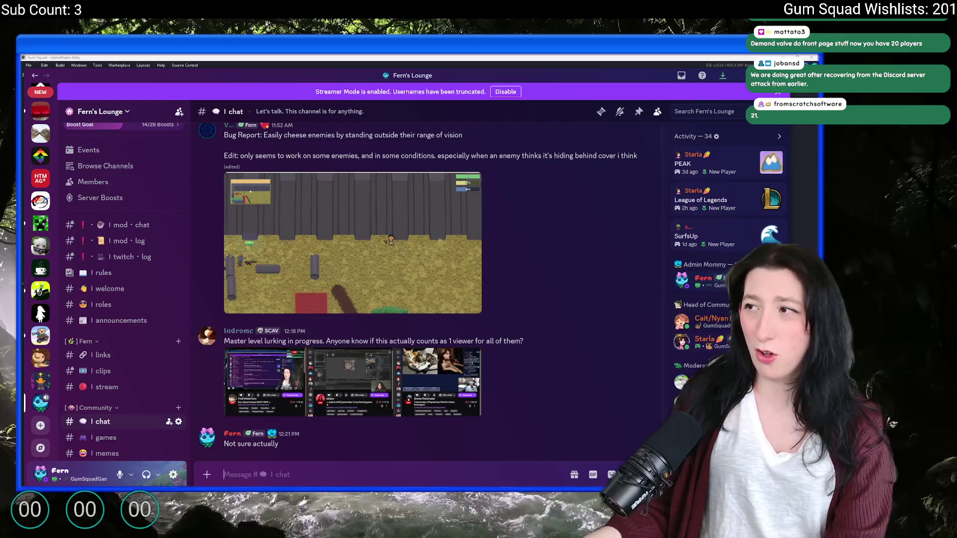
left_click(548, 63)
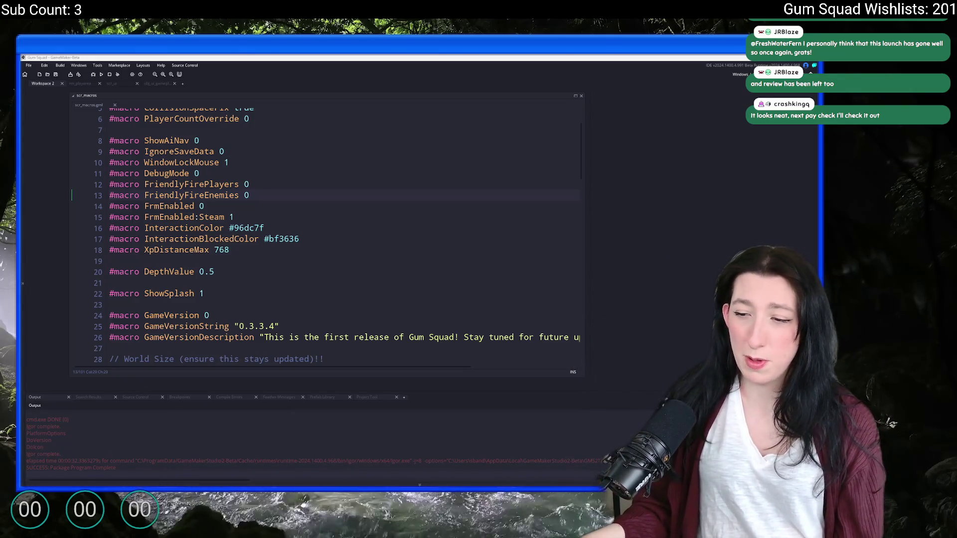
- Bring Discord's Gum Squad #bug-reports forum in front of GameMaker
mouse_move(394, 479)
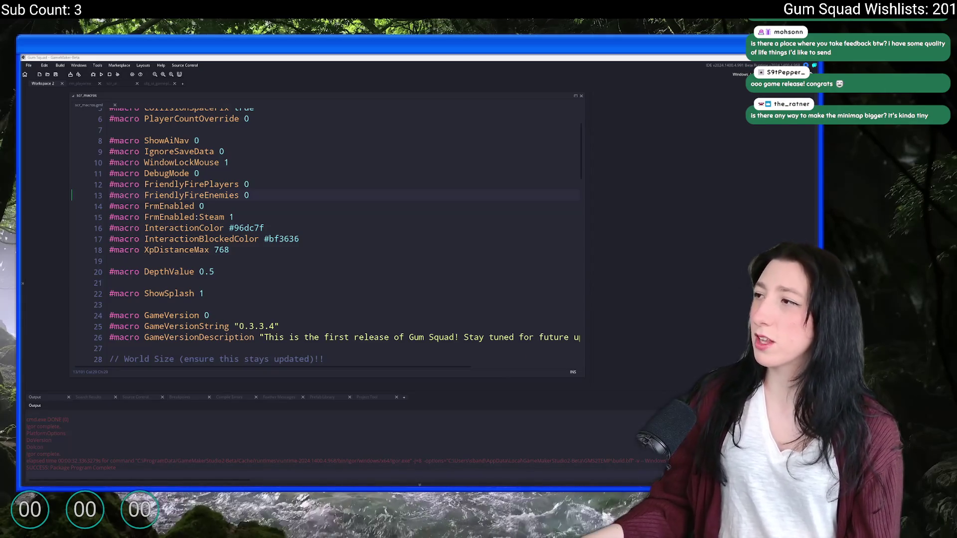
key("alt+Tab")
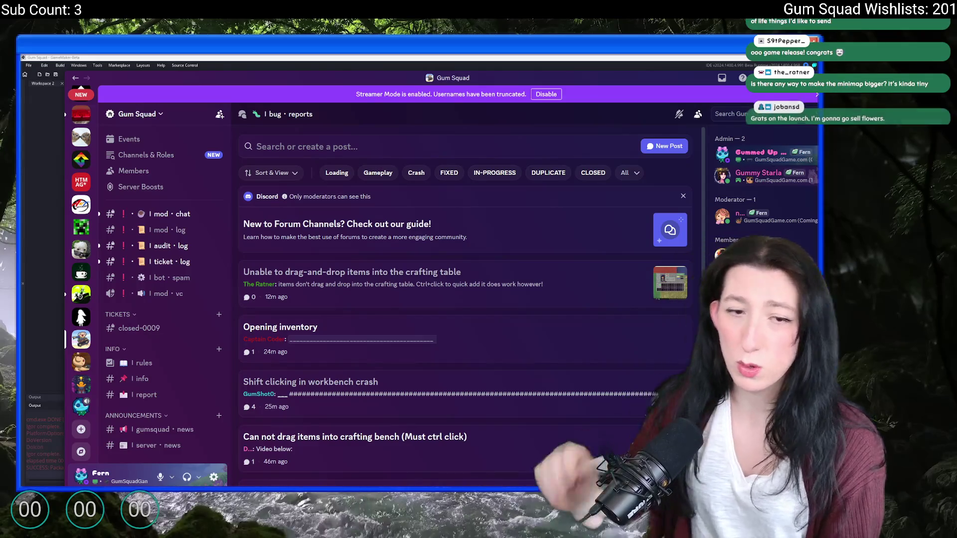
- Copy a Gum Squad server invite link from the #rules channel's Invite dialog
scroll(152, 397, "down", 5)
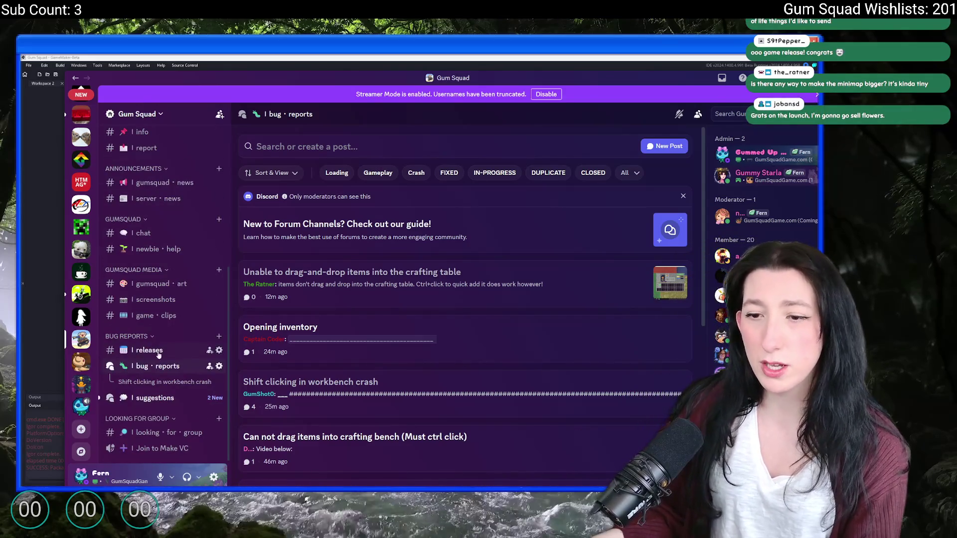
scroll(164, 203, "up", 6)
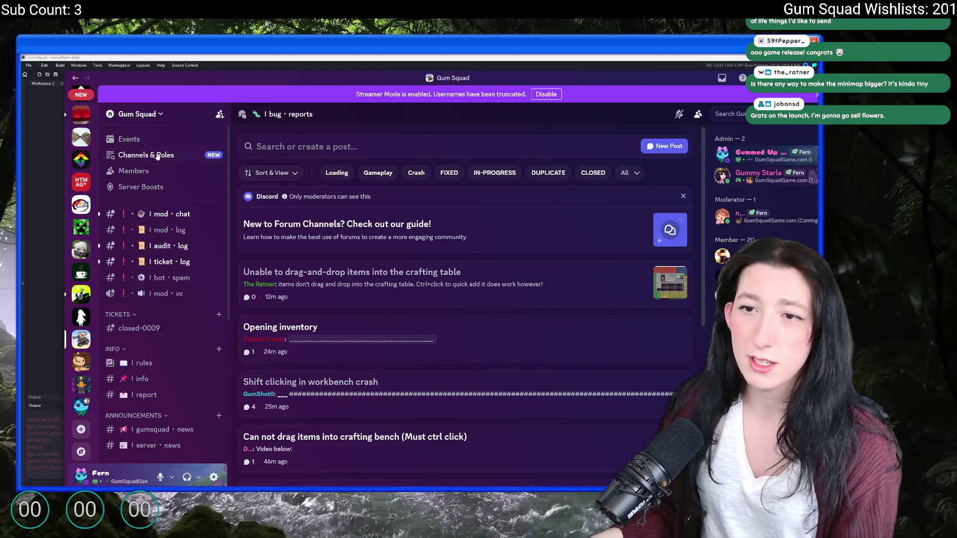
scroll(158, 225, "down", 5)
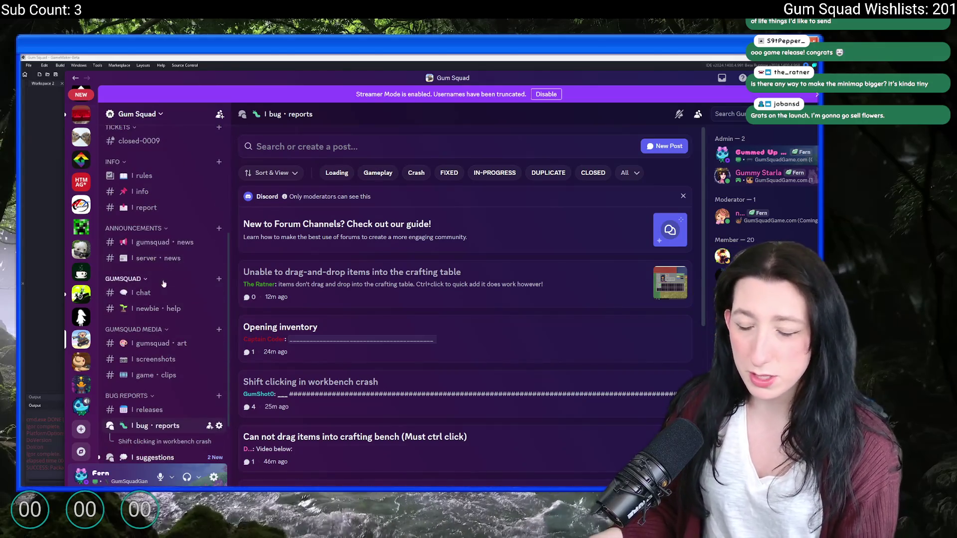
scroll(156, 349, "up", 4)
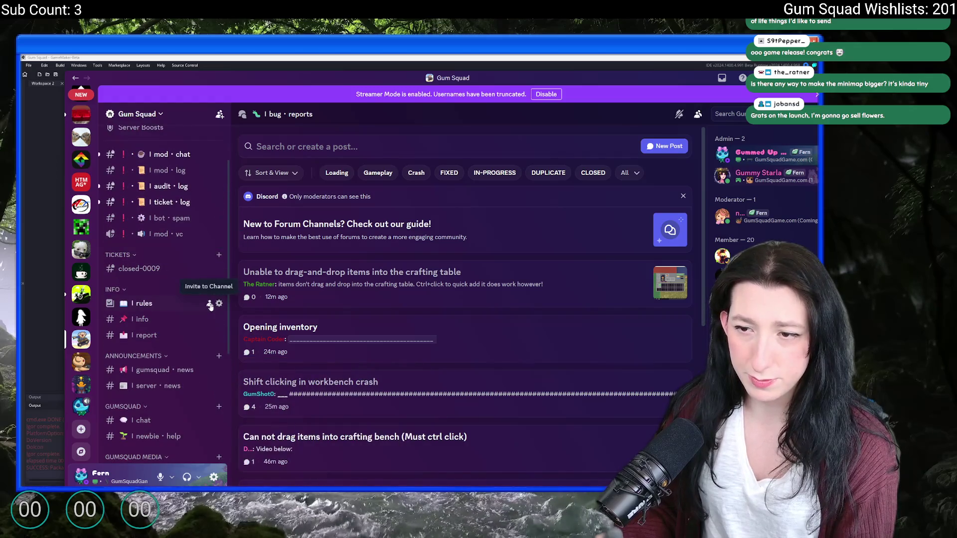
left_click(212, 305)
left_click(528, 447)
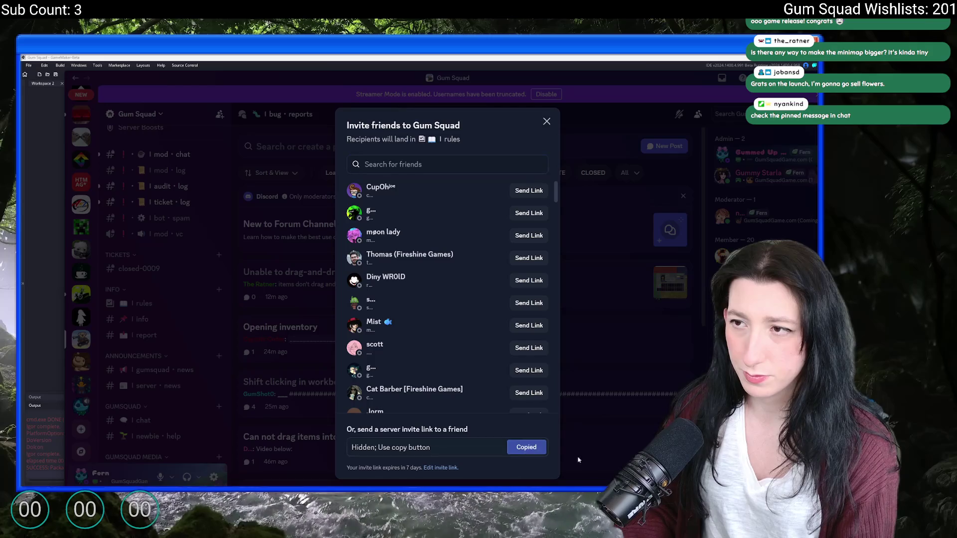
key("Escape")
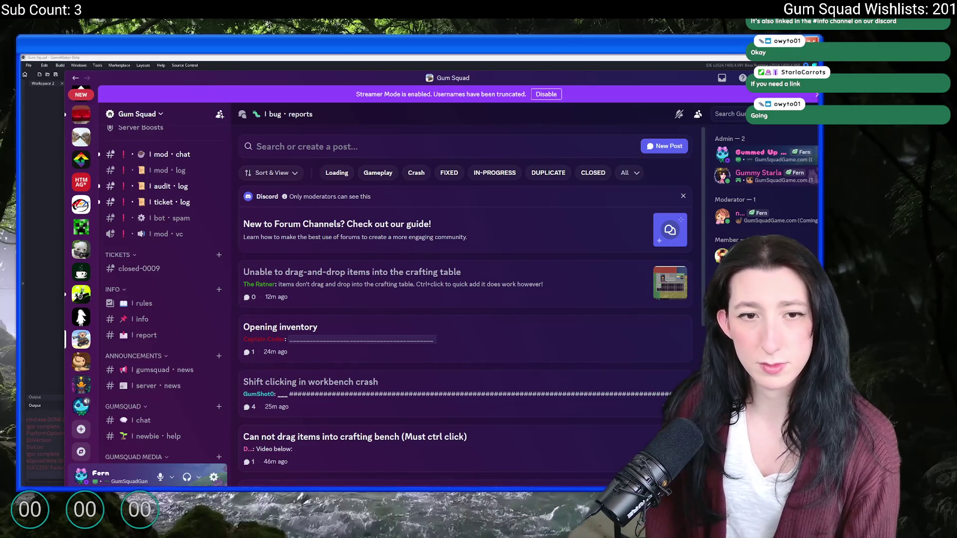
- Open the #suggestions feedback forum and read its posts
scroll(151, 401, "down", 5)
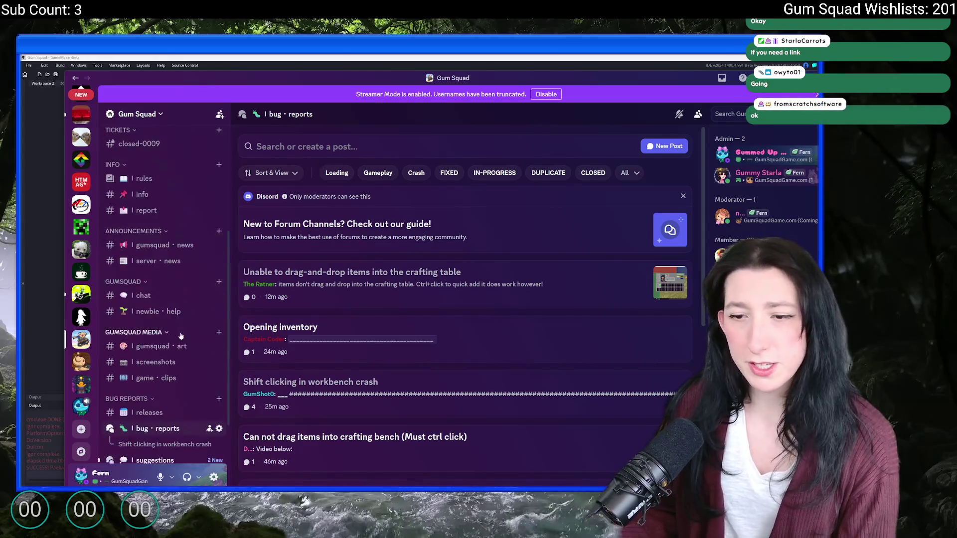
left_click(150, 399)
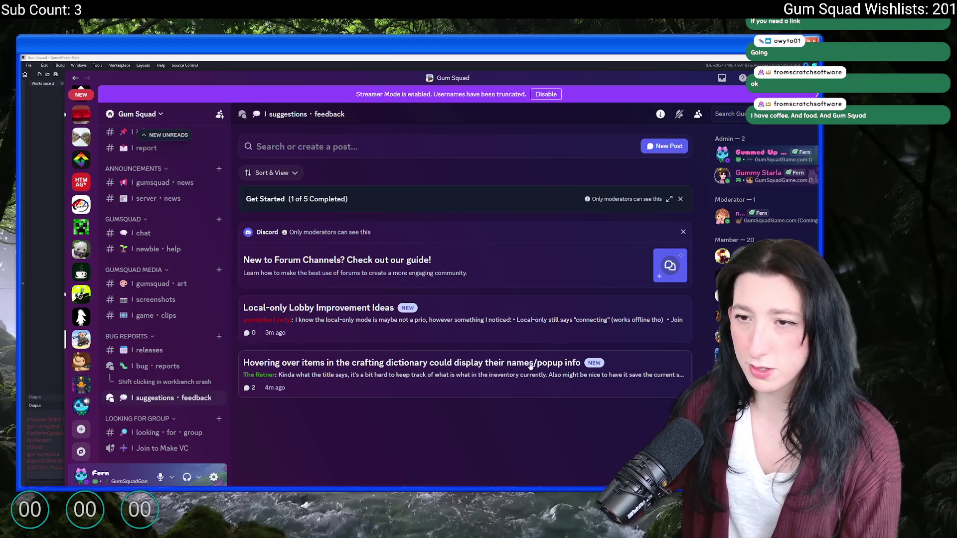
scroll(154, 314, "up", 5)
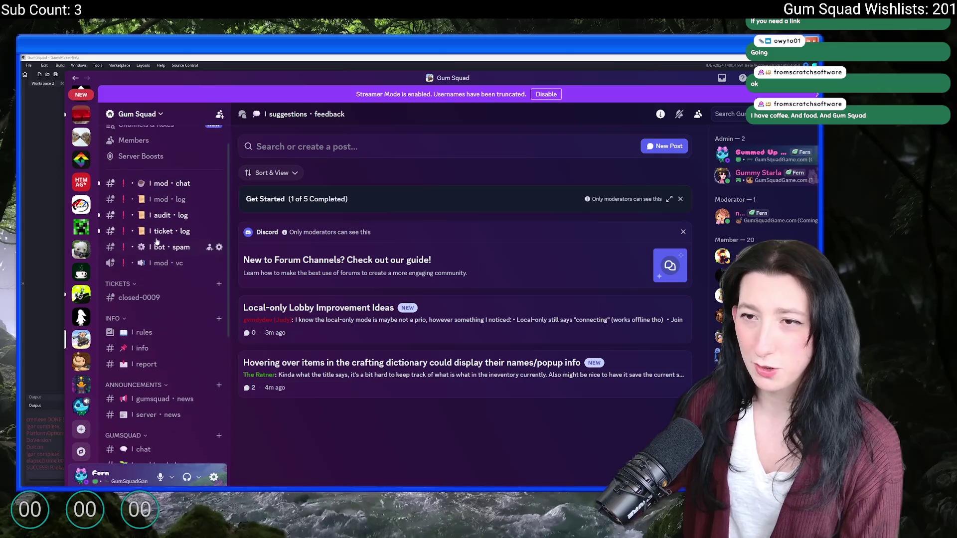
key("alt+Tab")
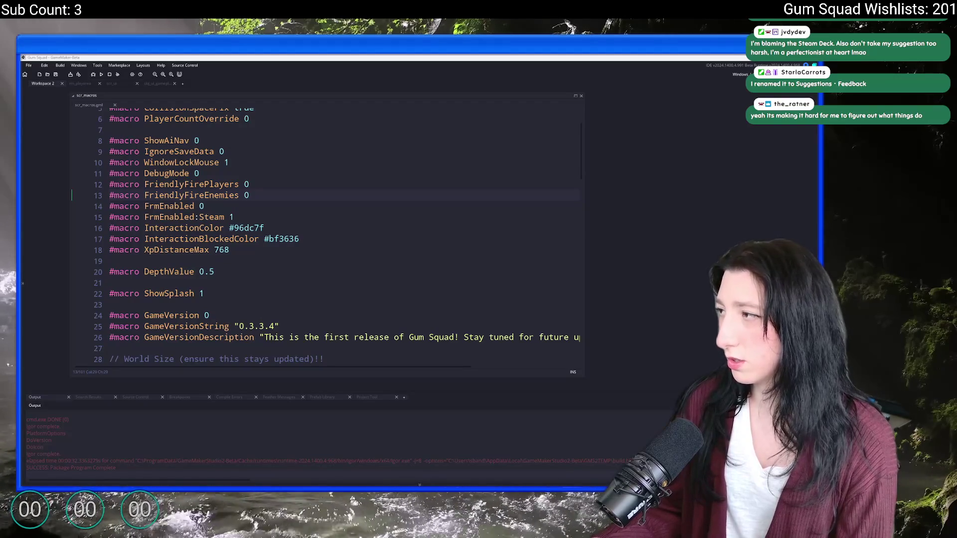
- Return to Discord's 'Shift clicking in workbench crash' post and open its message options
key("alt+Tab")
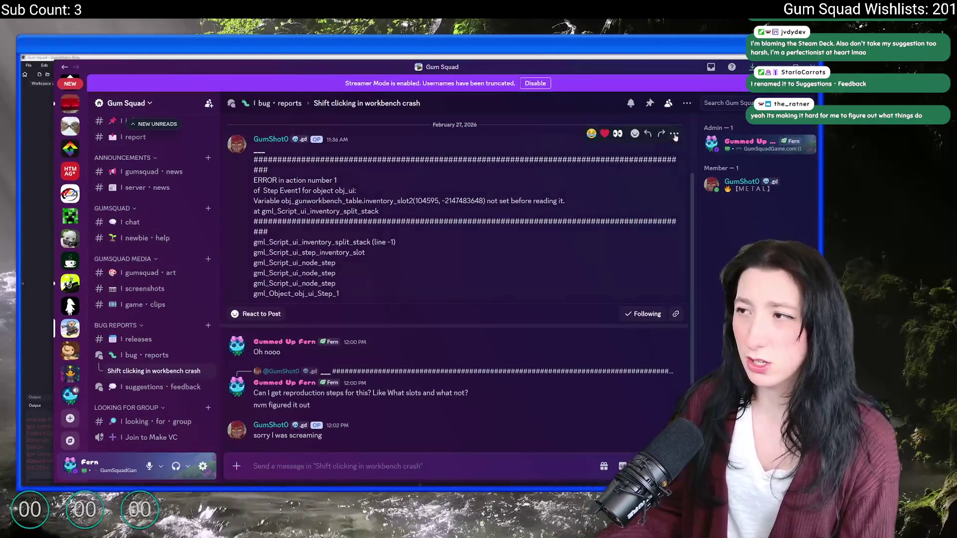
left_click(674, 205)
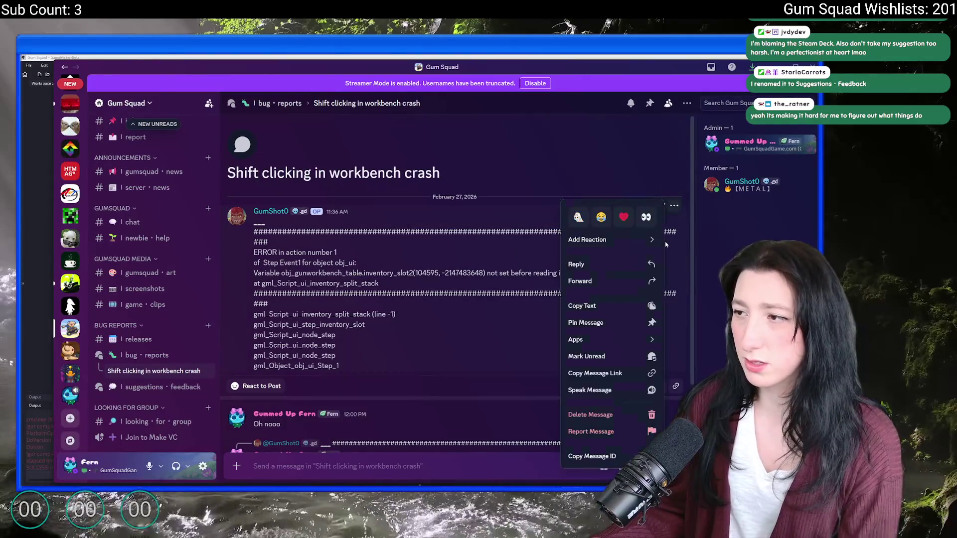
- Delete the 'Shift clicking in workbench crash' post from the bug-reports forum
left_click(367, 287)
right_click(167, 372)
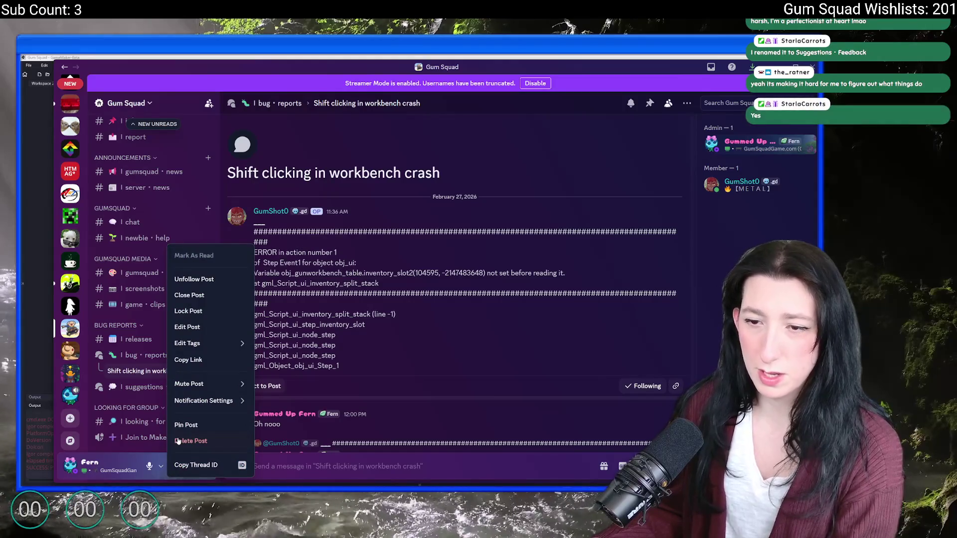
left_click(178, 441)
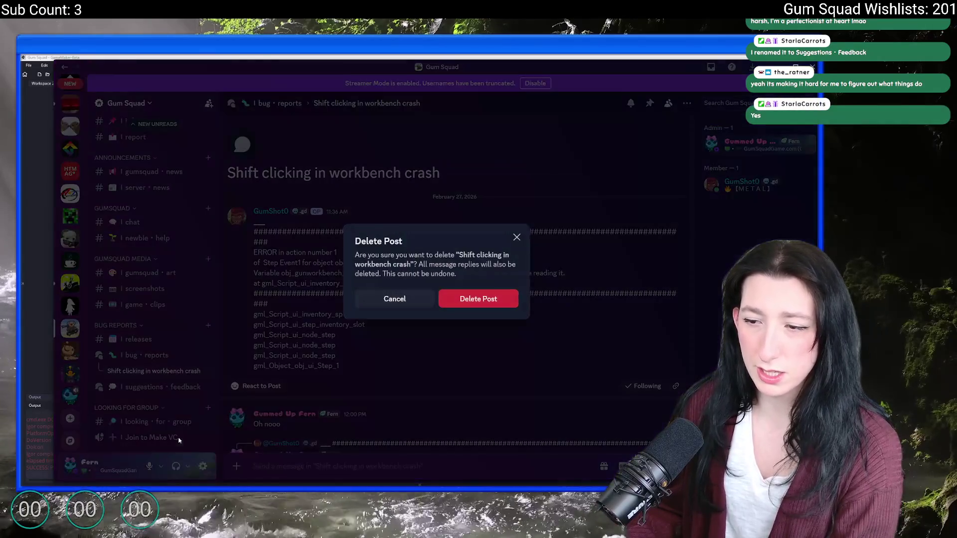
left_click(493, 298)
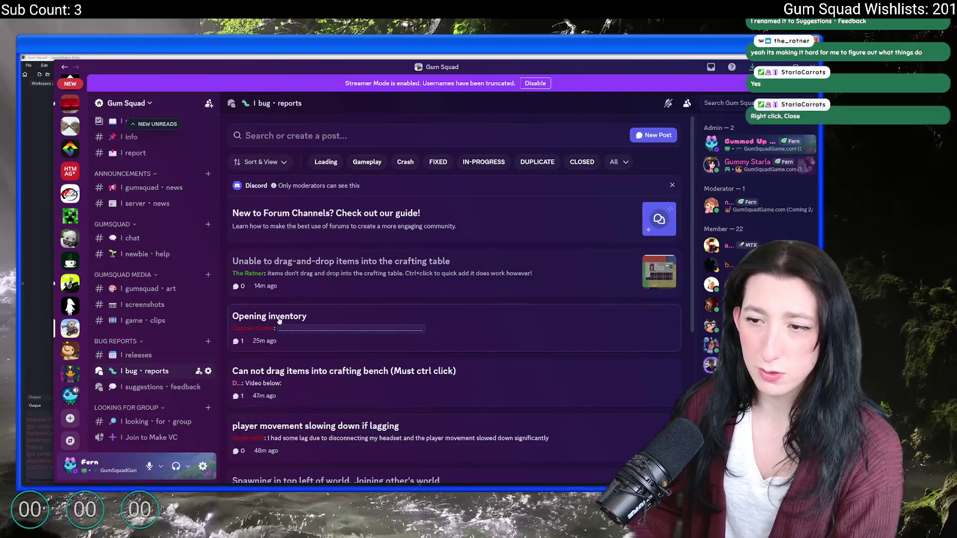
- Read the Opening inventory, player movement lag, and crafting bench drag-and-drop bug reports
left_click(340, 295)
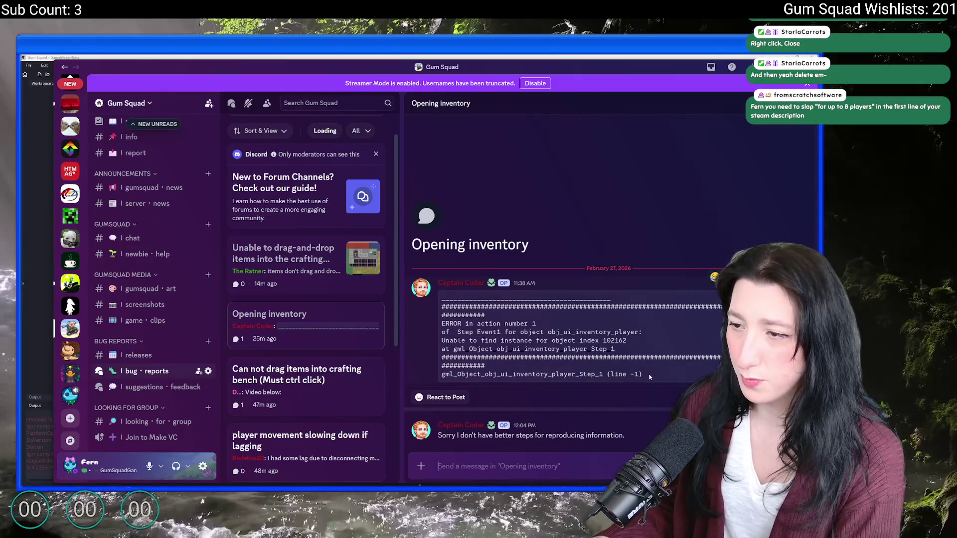
scroll(320, 384, "down", 2)
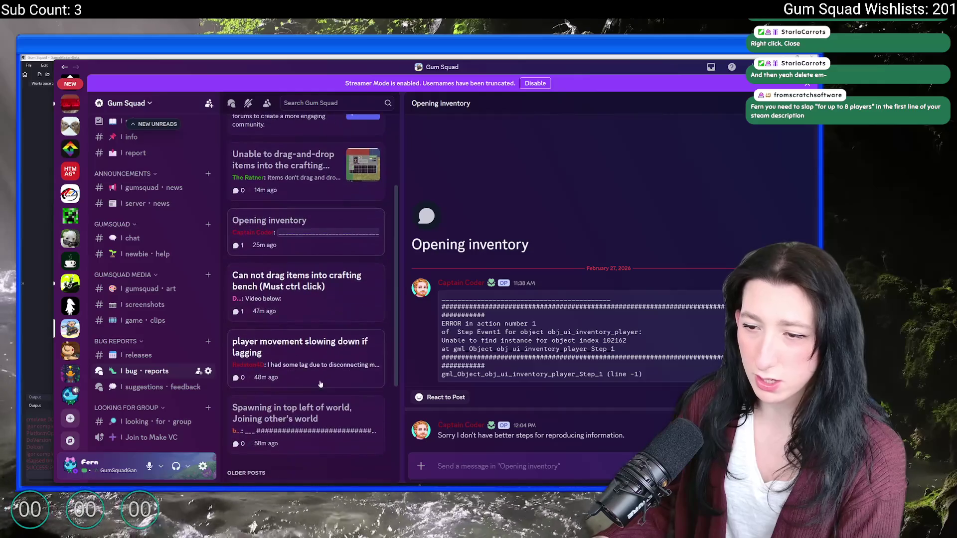
left_click(311, 350)
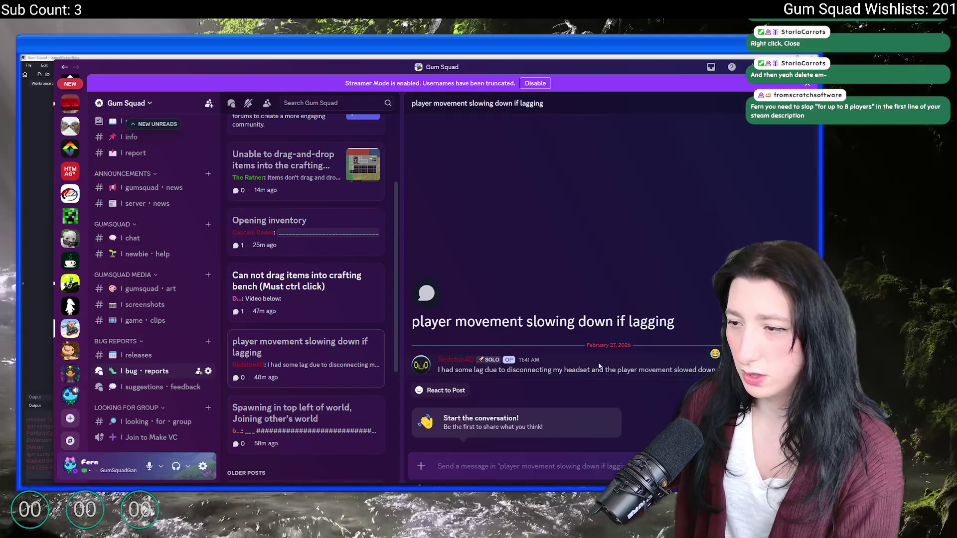
scroll(322, 365, "down", 3)
left_click(324, 243)
type("Fixed!")
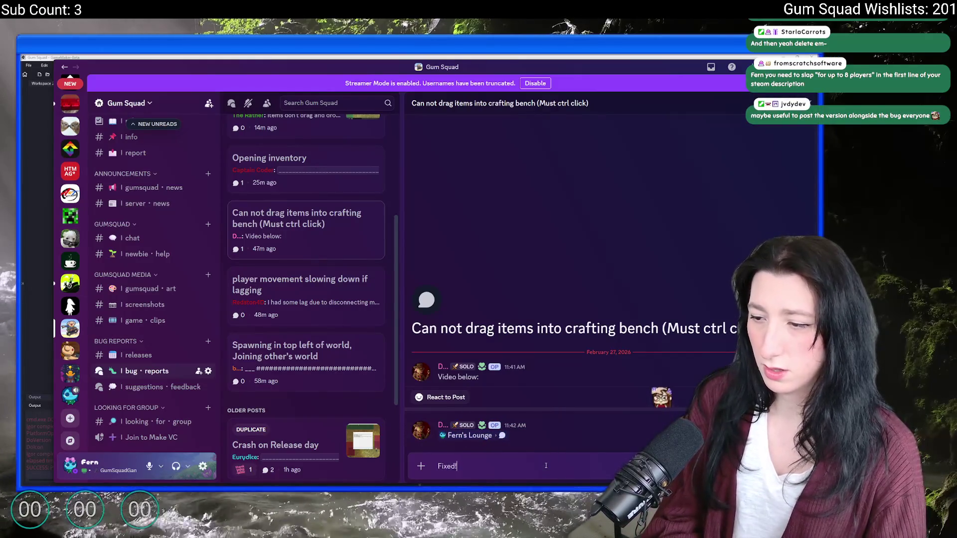
- Send the 'Fixed!' reply and delete the crafting bench post
key("Return")
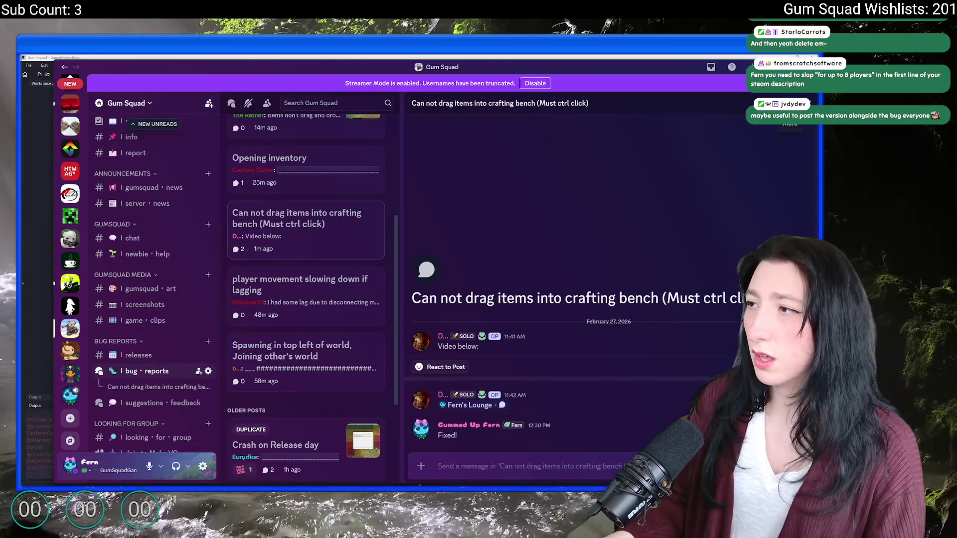
left_click(790, 103)
left_click(726, 337)
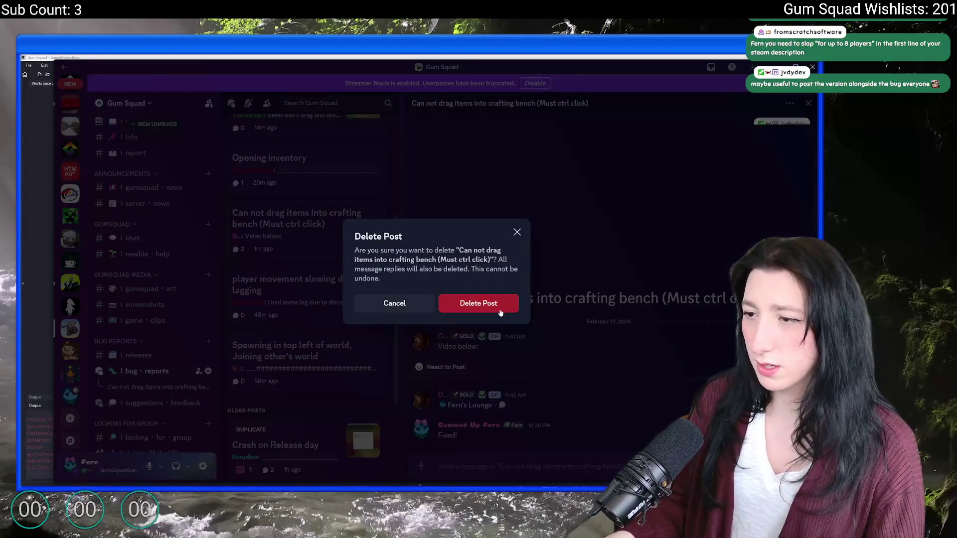
left_click(497, 302)
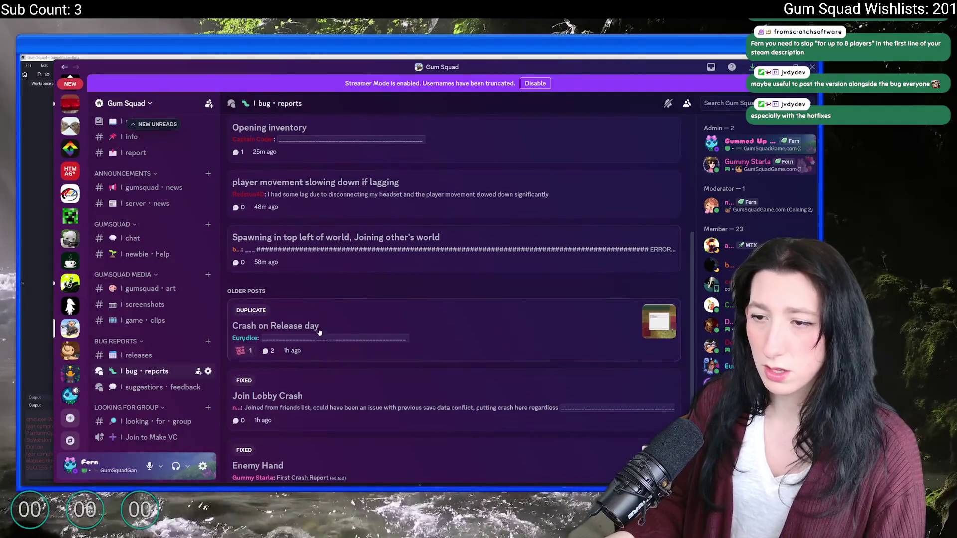
- Delete the 'Crash on Release day' and 'Join Lobby Crash' posts
left_click(321, 330)
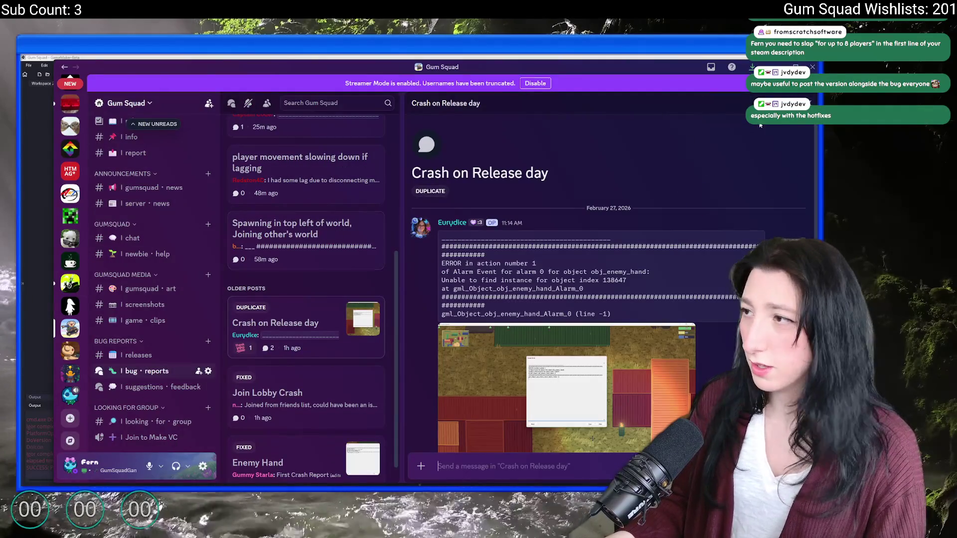
left_click(790, 103)
left_click(726, 336)
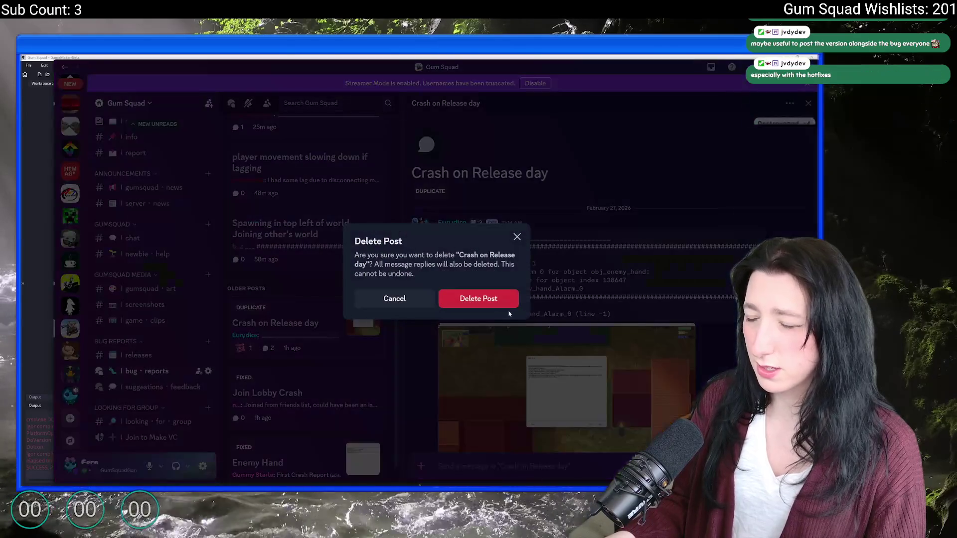
left_click(488, 299)
left_click(338, 349)
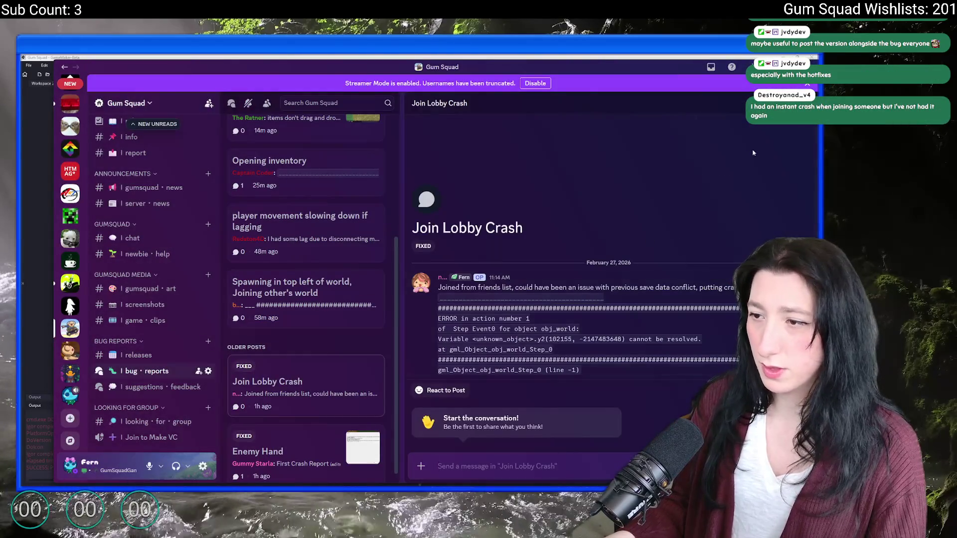
left_click(790, 103)
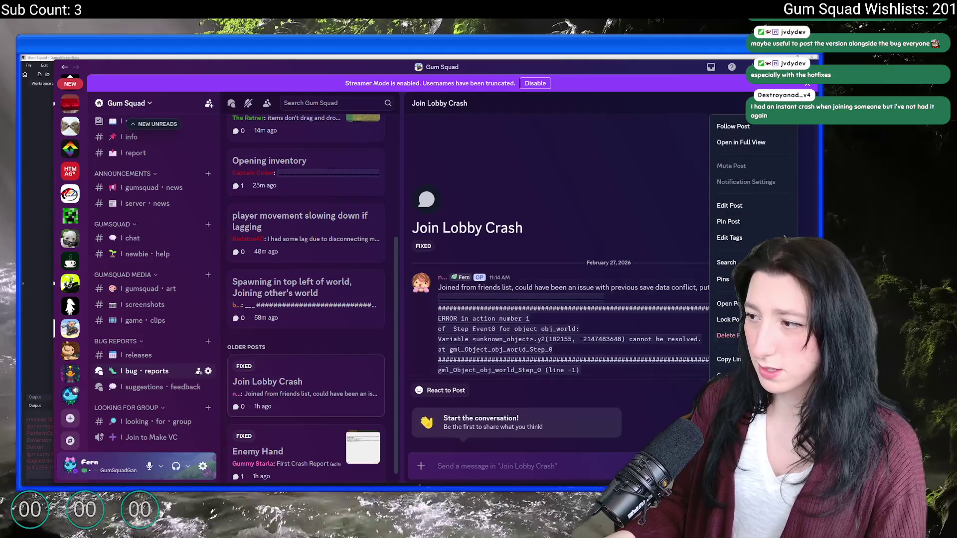
left_click(726, 336)
left_click(475, 297)
- Delete the 'Enemy Hand' post and the top-left spawning post
left_click(349, 424)
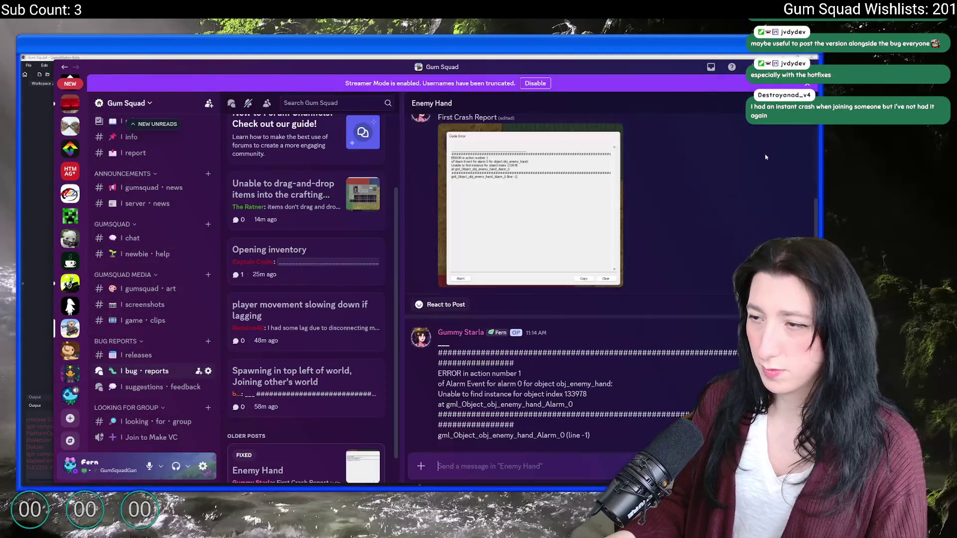
left_click(790, 103)
left_click(725, 335)
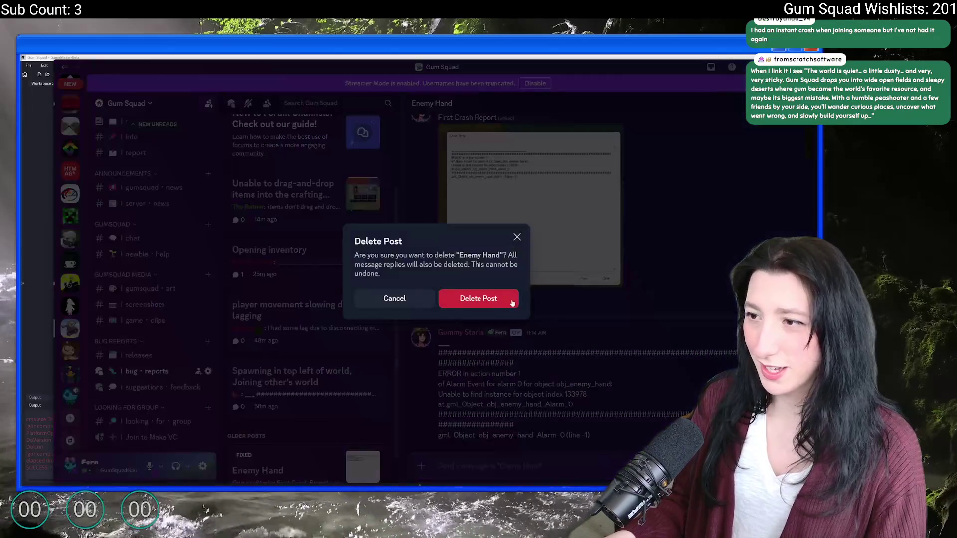
left_click(479, 297)
left_click(297, 436)
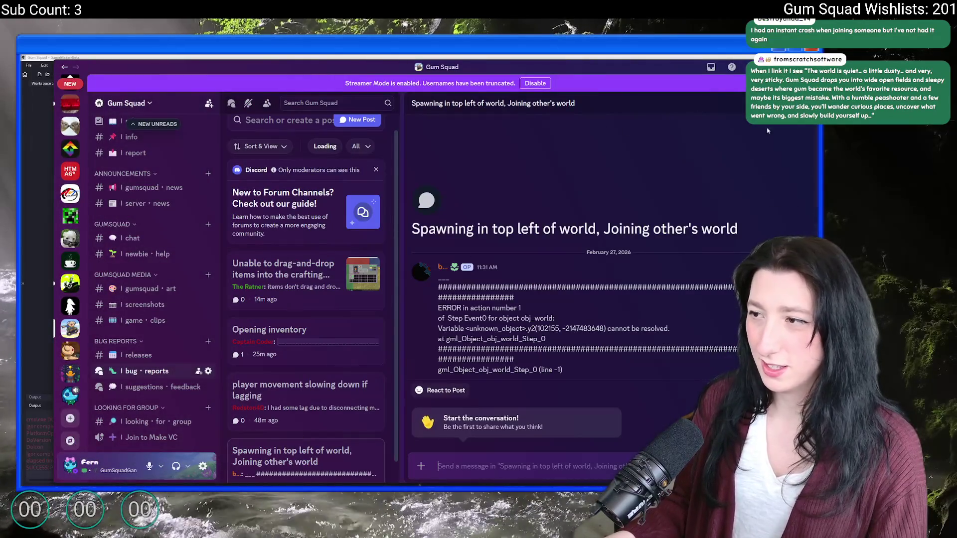
left_click(790, 103)
left_click(724, 336)
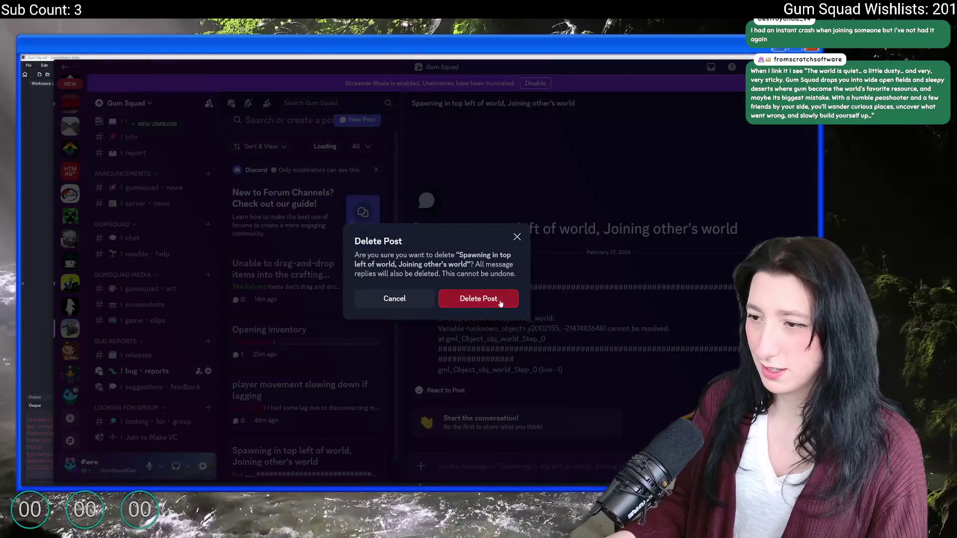
left_click(478, 298)
- Check the two remaining reports, then delete the drag-and-drop crafting table post
left_click(316, 401)
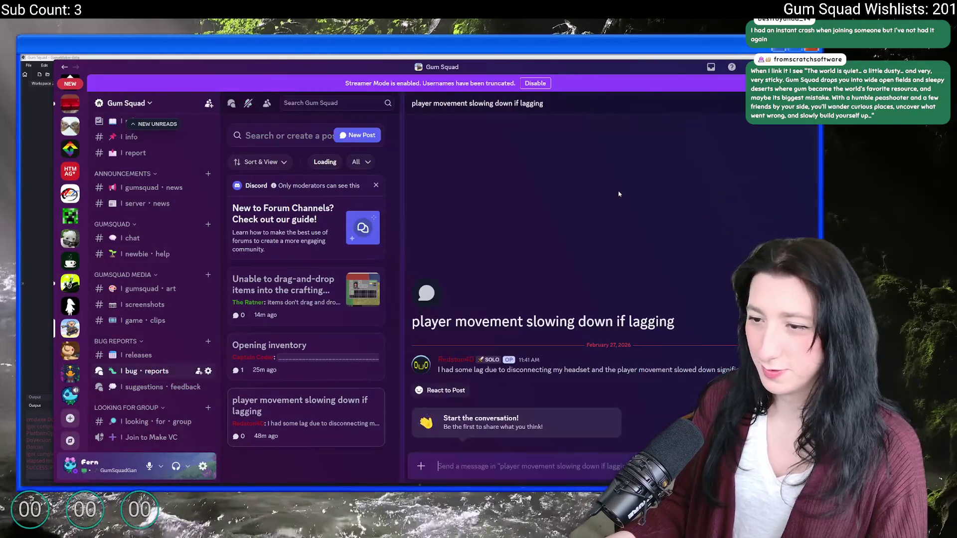
left_click(319, 351)
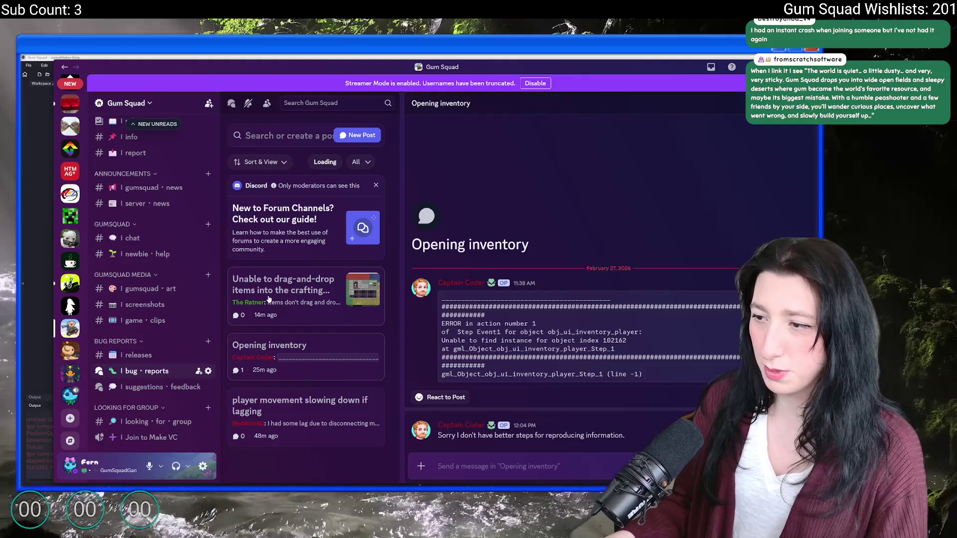
left_click(283, 290)
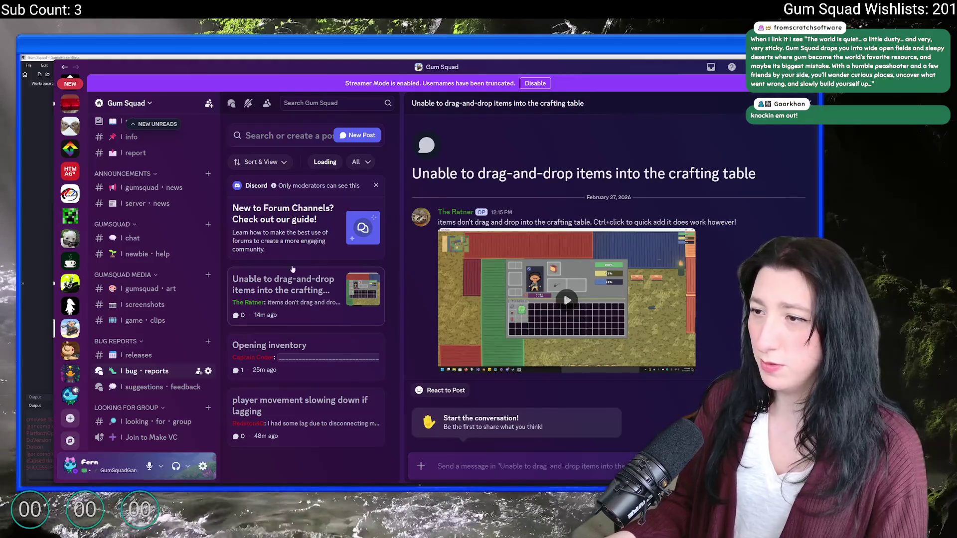
left_click(732, 103)
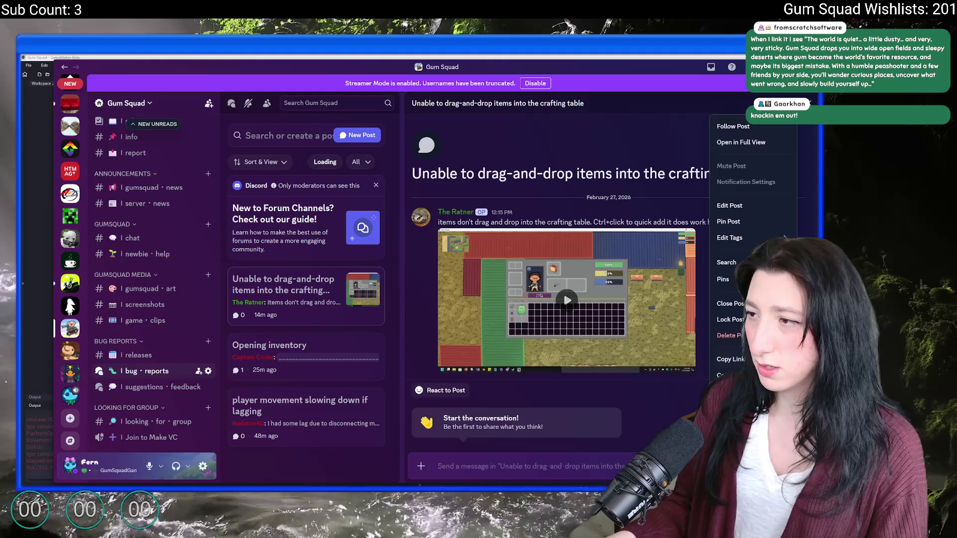
left_click(728, 335)
left_click(477, 304)
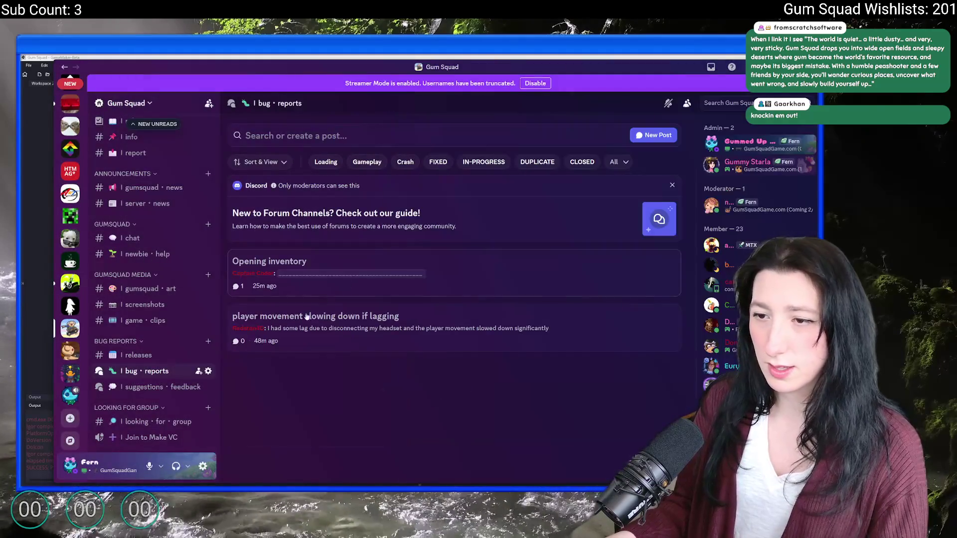
mouse_move(121, 375)
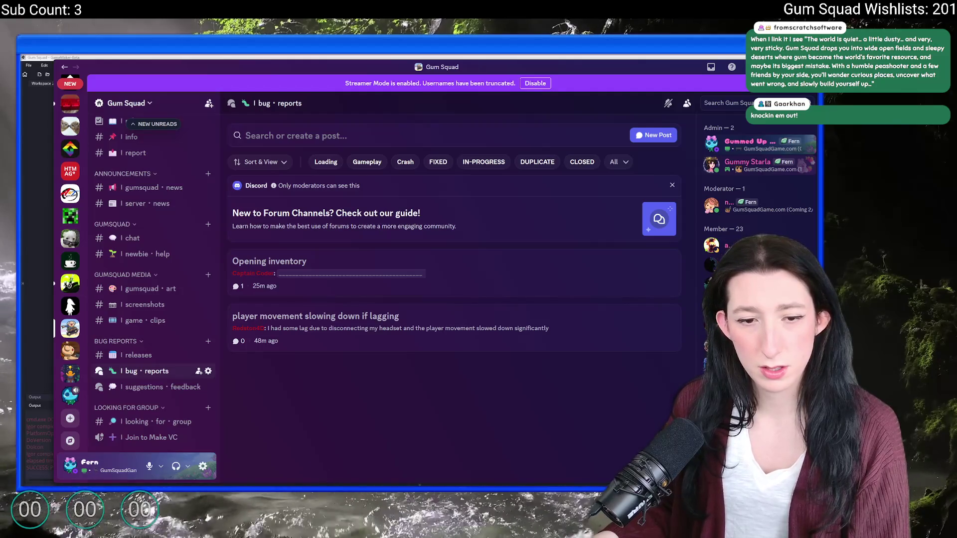
- Open Windows search over Discord to look for the Steam app
key("super")
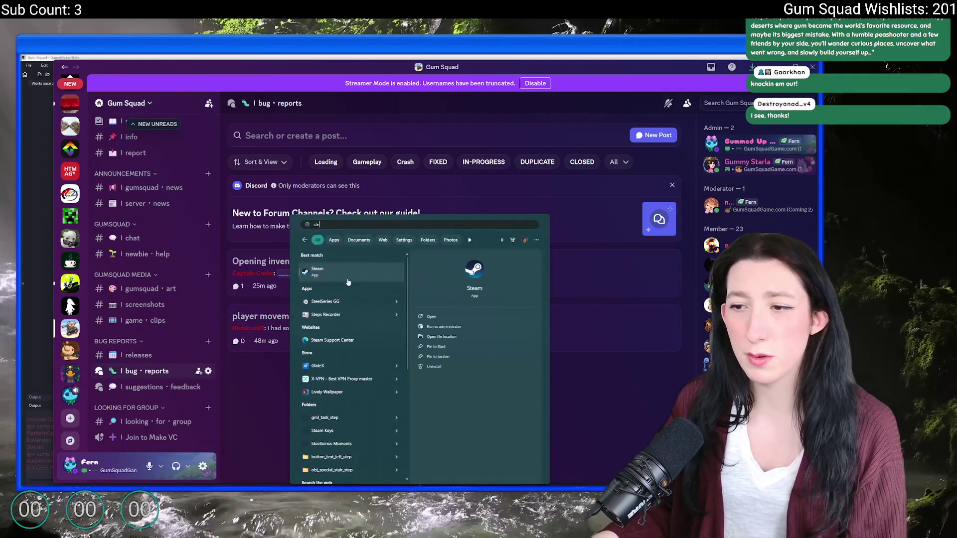
- Launch Steam and open Gum Squad's store page from the Library
left_click(357, 276)
left_click(45, 130)
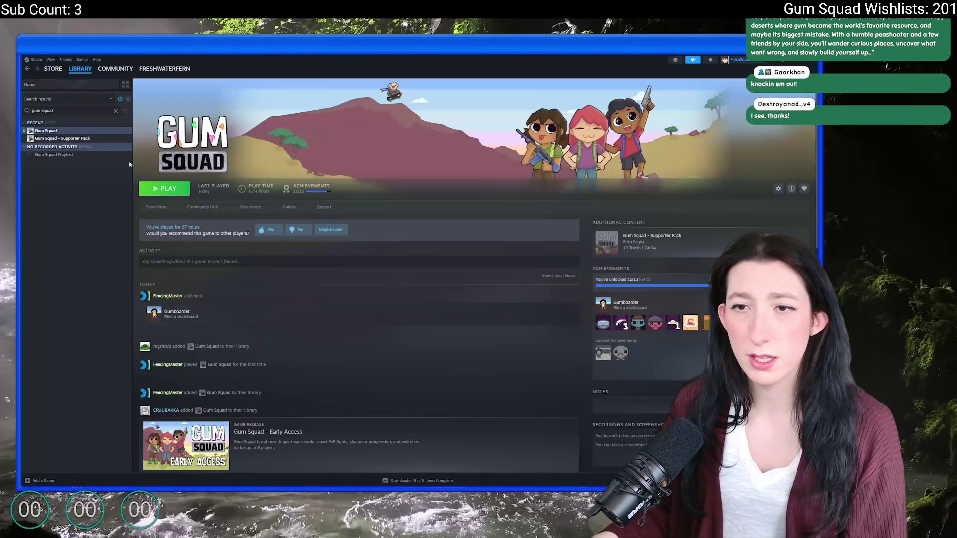
left_click(155, 207)
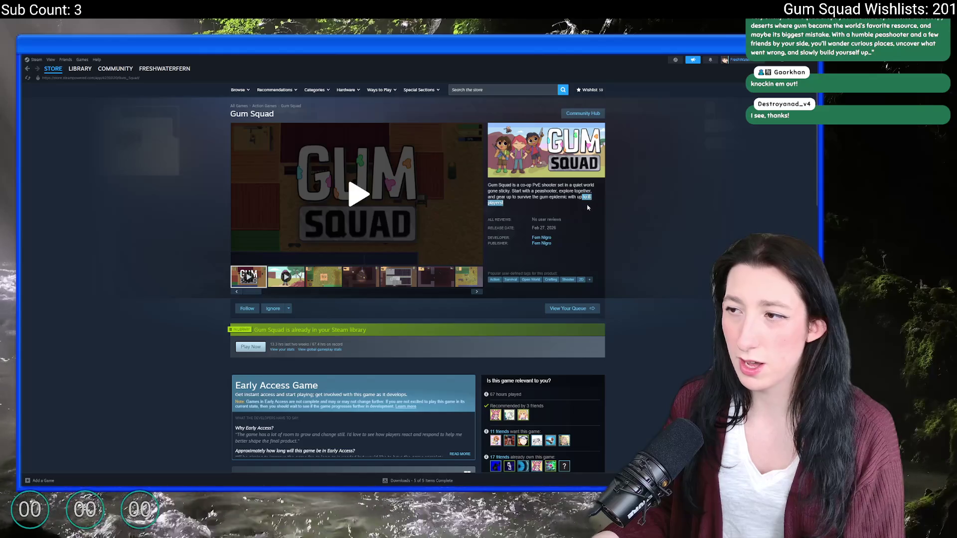
- Expand the full description, read Key Features and About This Game, then go back to Discord
scroll(365, 355, "down", 15)
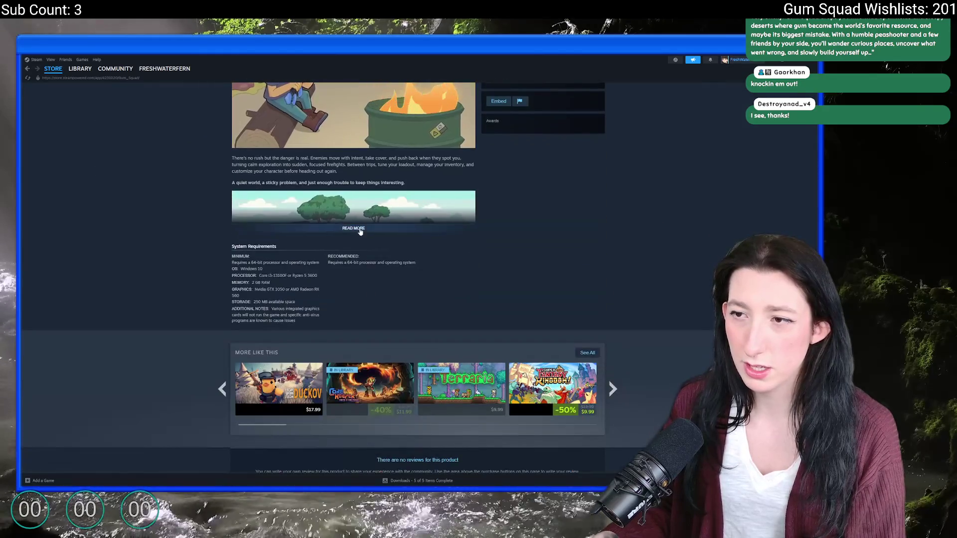
left_click(353, 228)
scroll(299, 339, "down", 5)
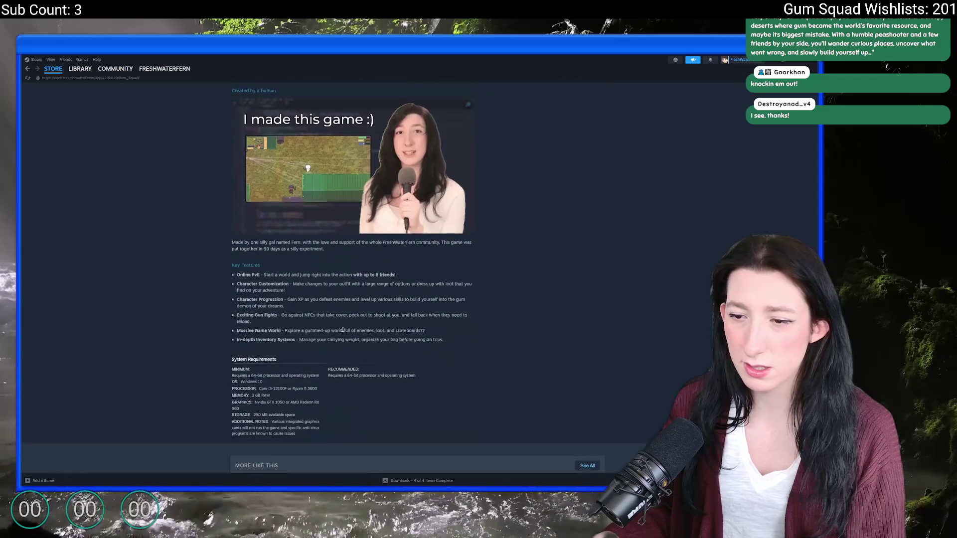
left_click_drag(420, 338, 381, 330)
left_click_drag(396, 274, 358, 273)
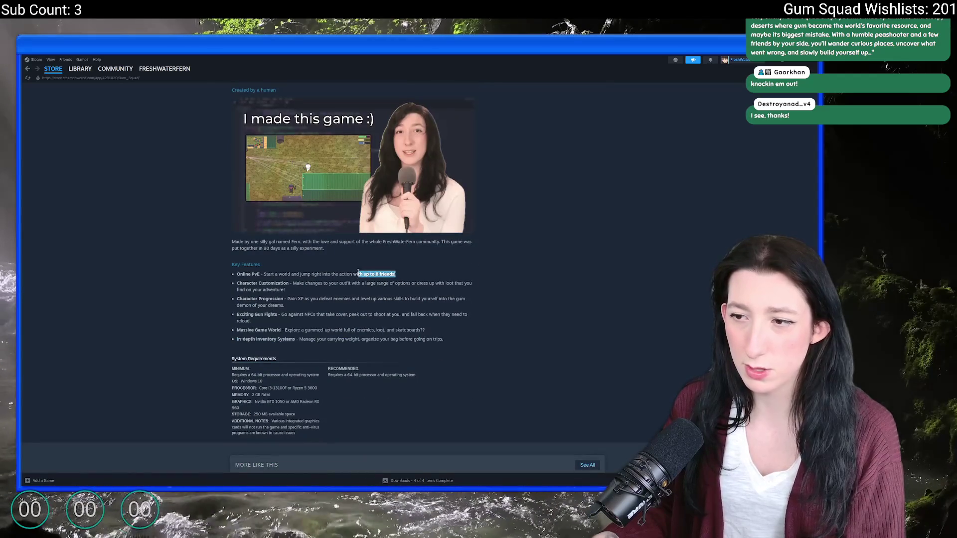
scroll(356, 297, "up", 20)
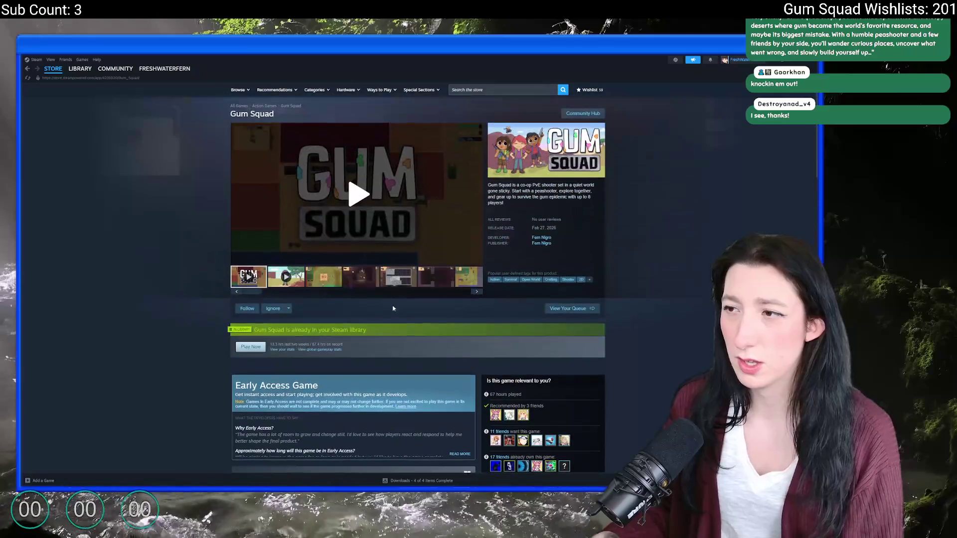
scroll(309, 325, "down", 8)
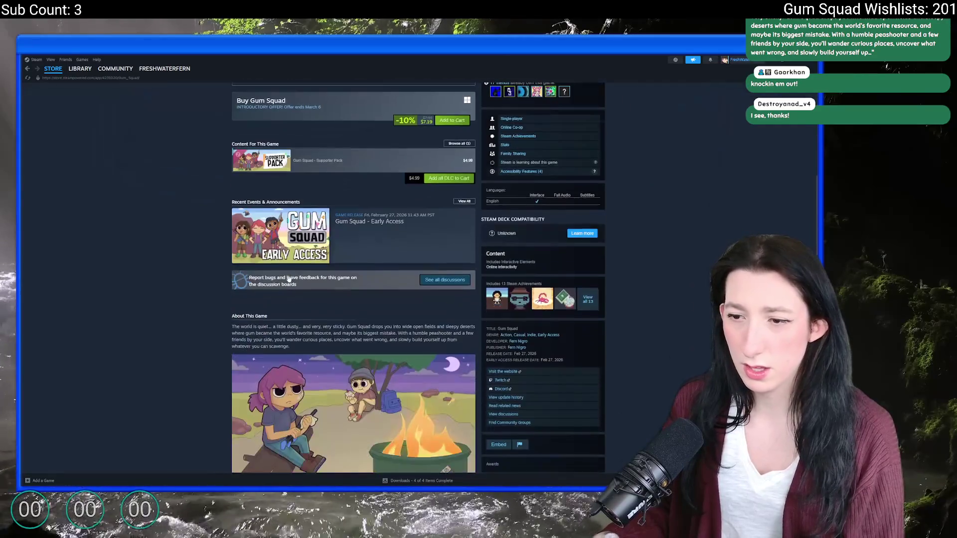
triple_click(238, 331)
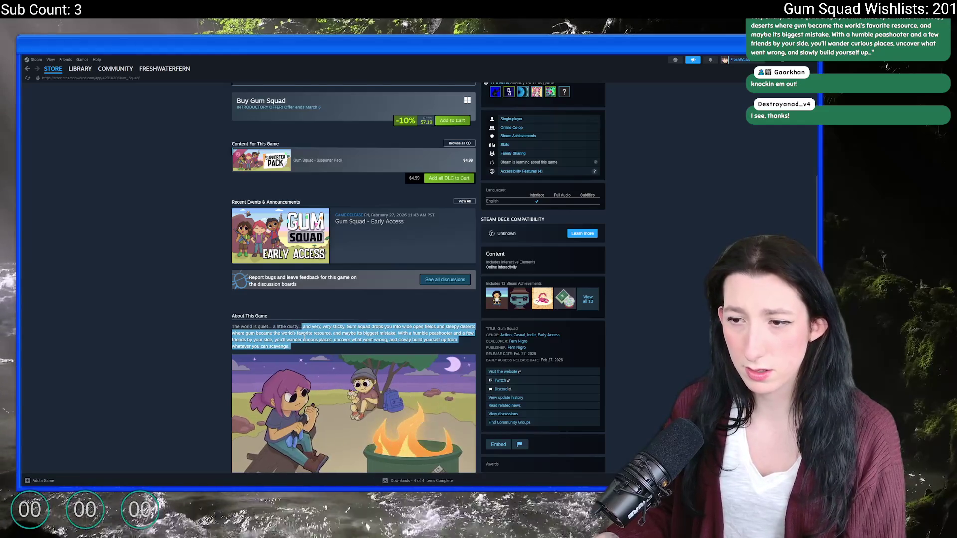
left_click(286, 324)
scroll(285, 324, "up", 7)
key("alt+Tab")
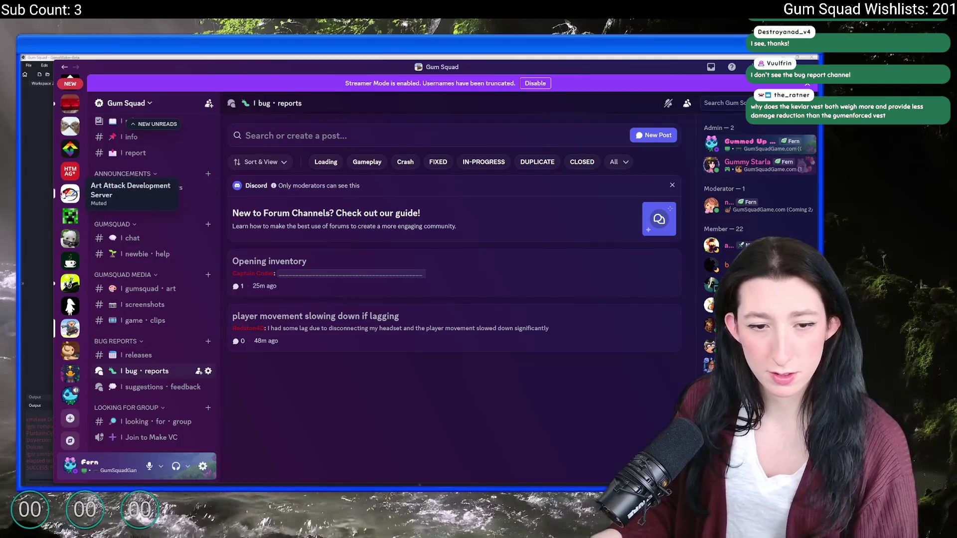
scroll(70, 194, "up", 6)
scroll(69, 197, "up", 2)
scroll(189, 279, "up", 8)
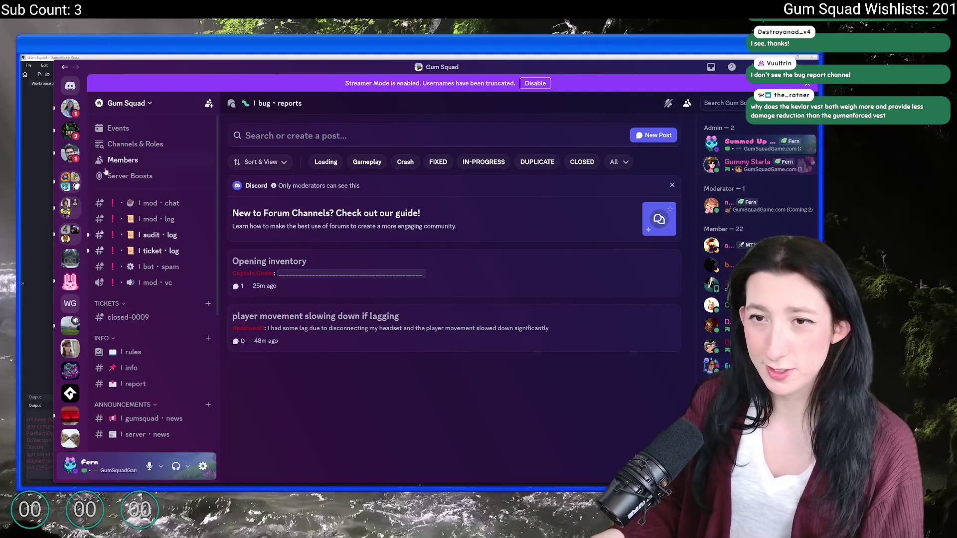
scroll(161, 330, "down", 5)
scroll(161, 331, "down", 3)
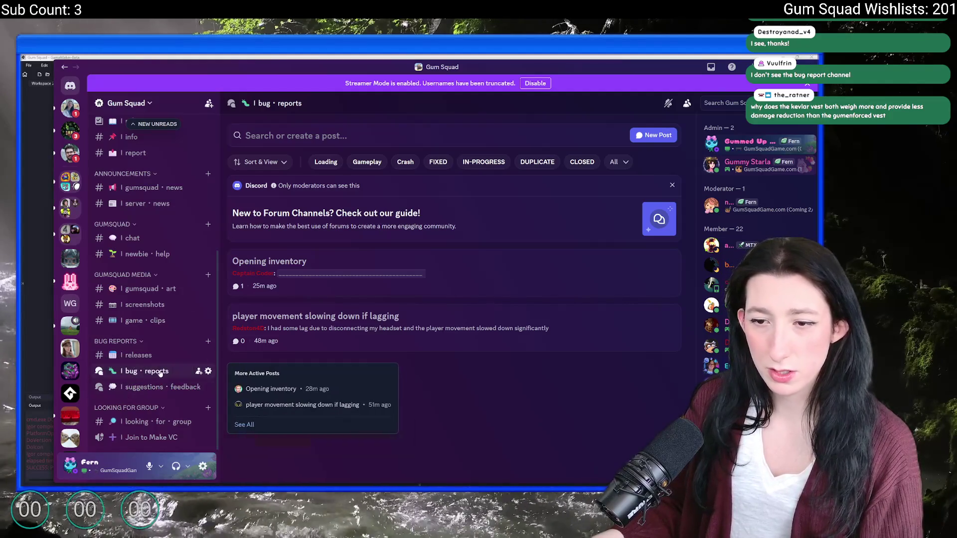
mouse_move(160, 373)
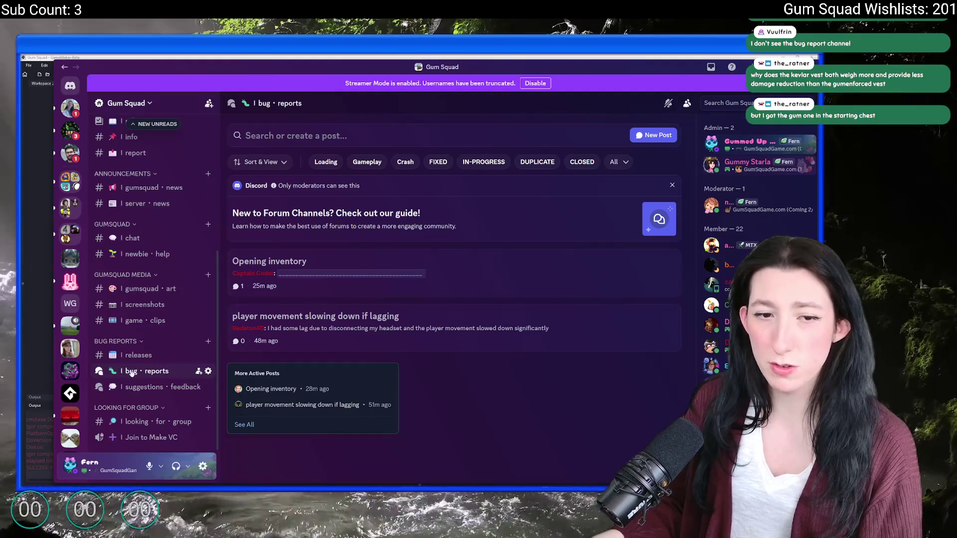
scroll(733, 249, "down", 5)
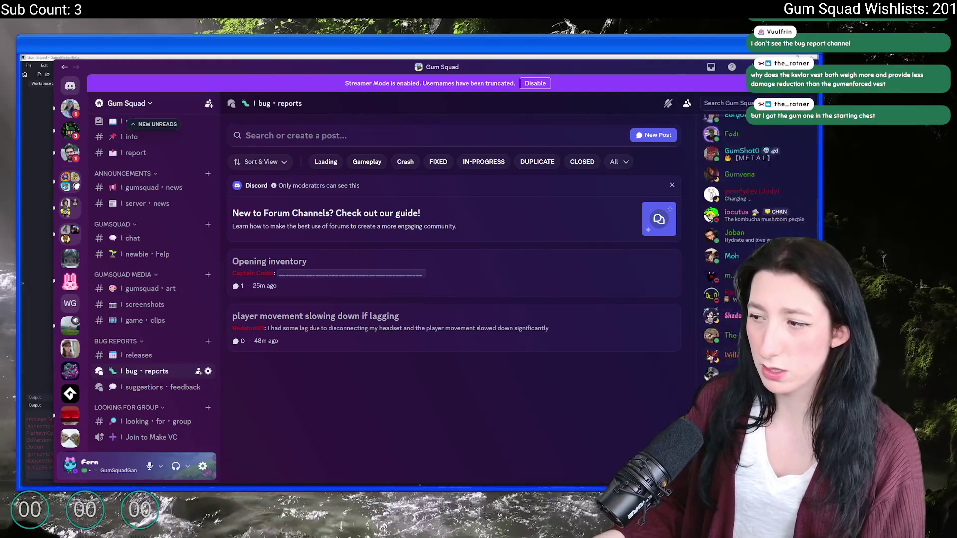
scroll(733, 239, "down", 5)
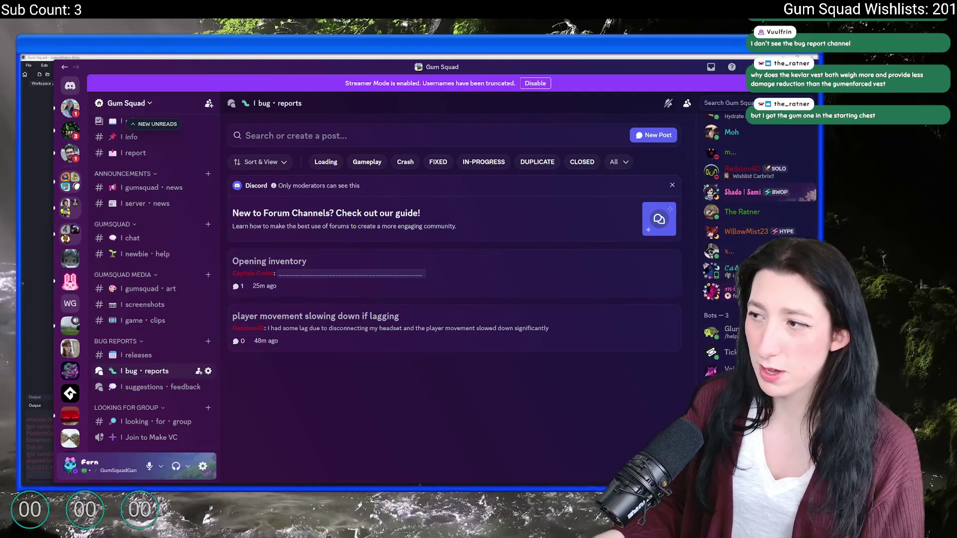
scroll(733, 239, "up", 3)
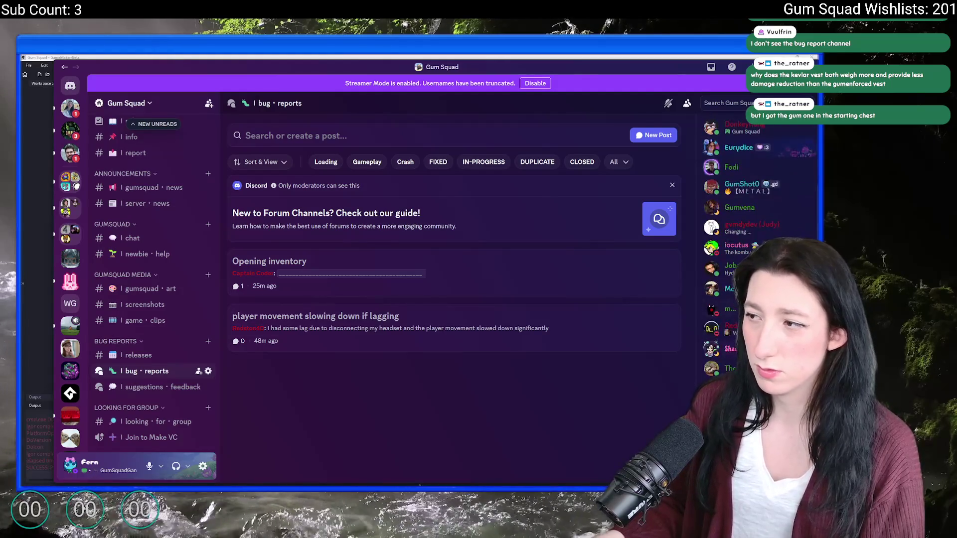
scroll(732, 240, "up", 2)
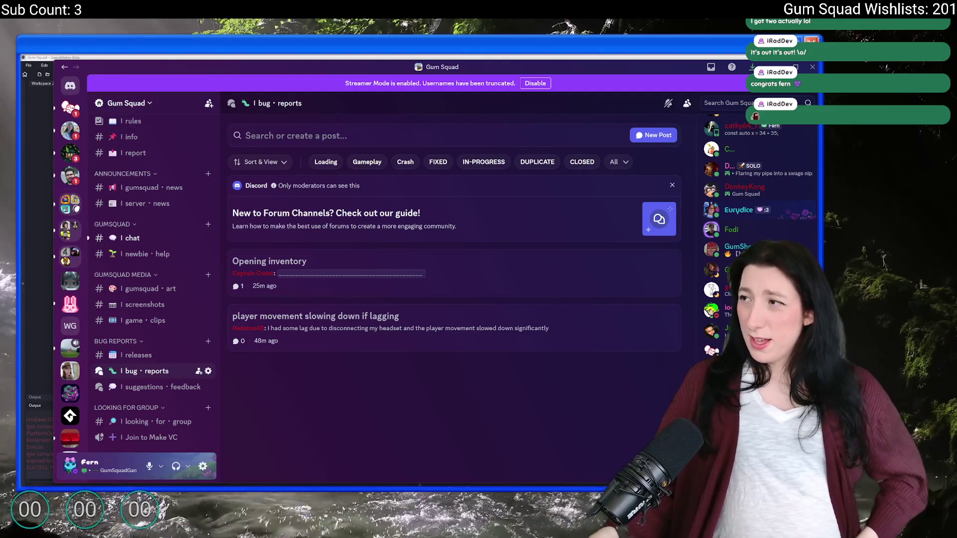
left_click(778, 66)
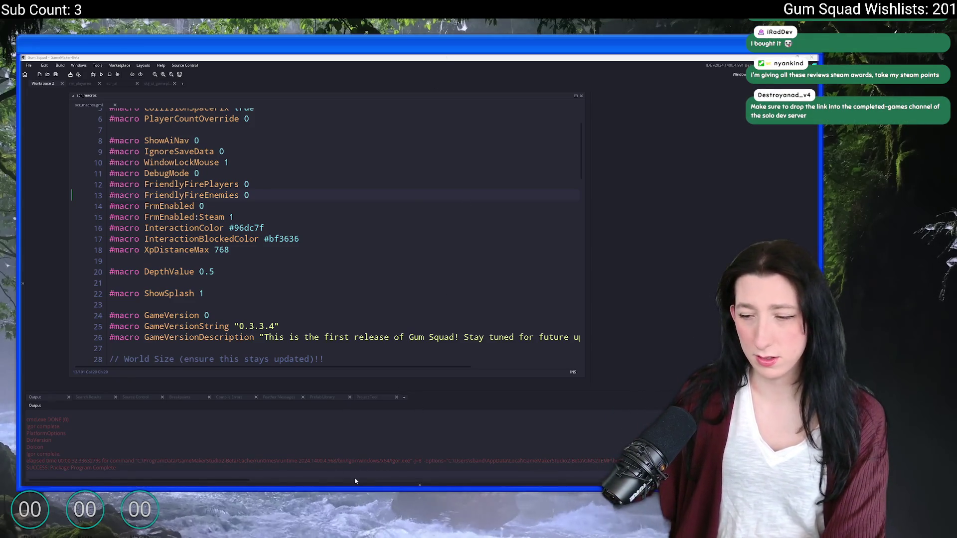
- Open Windows search over GameMaker's scr_macros script to look for Steam
key("super")
- Launch Steam, pause the Gum Squad trailer, and reload the store page
type("ste")
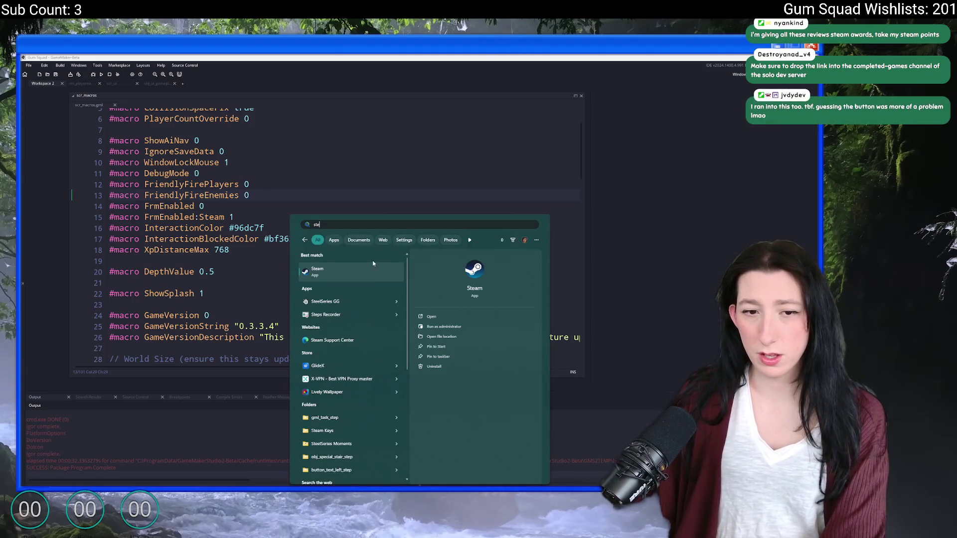
left_click(366, 272)
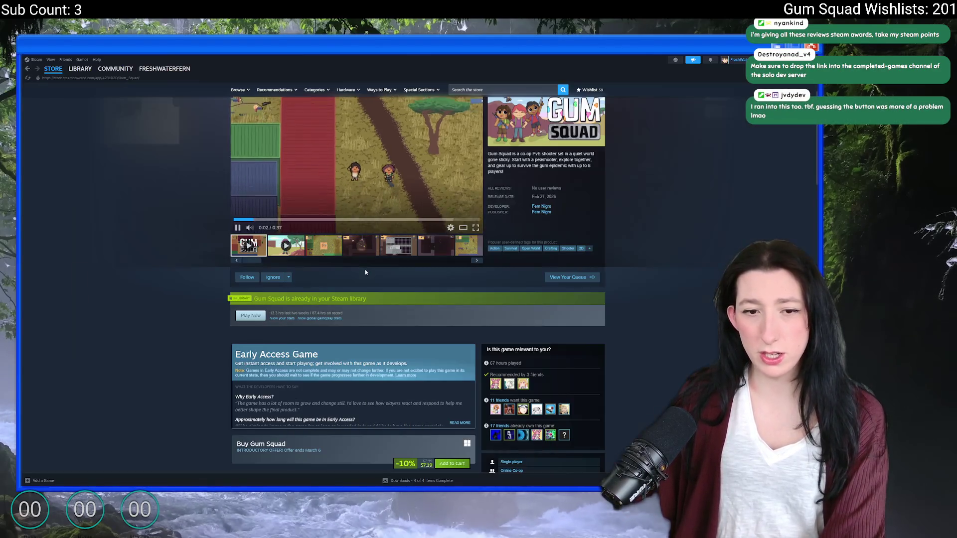
left_click(300, 177)
right_click(175, 198)
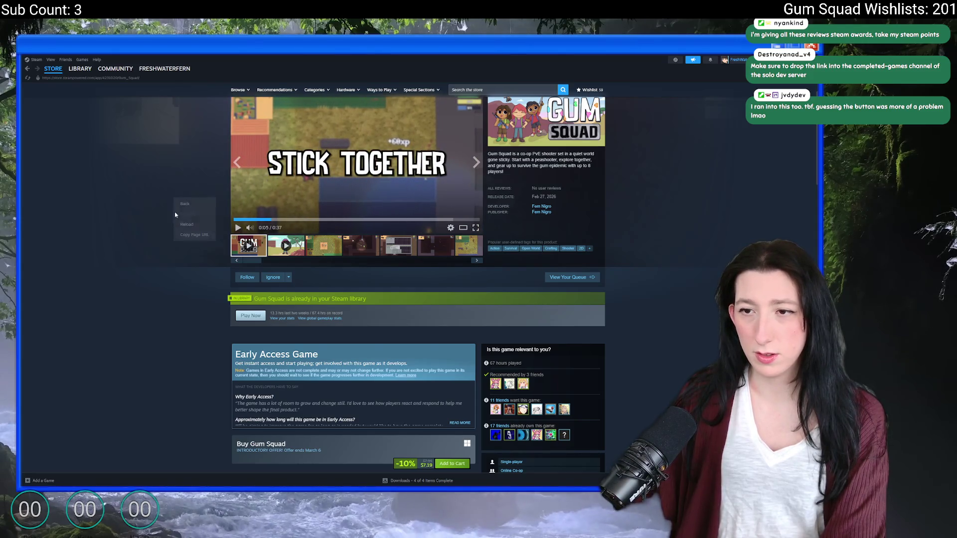
left_click(185, 225)
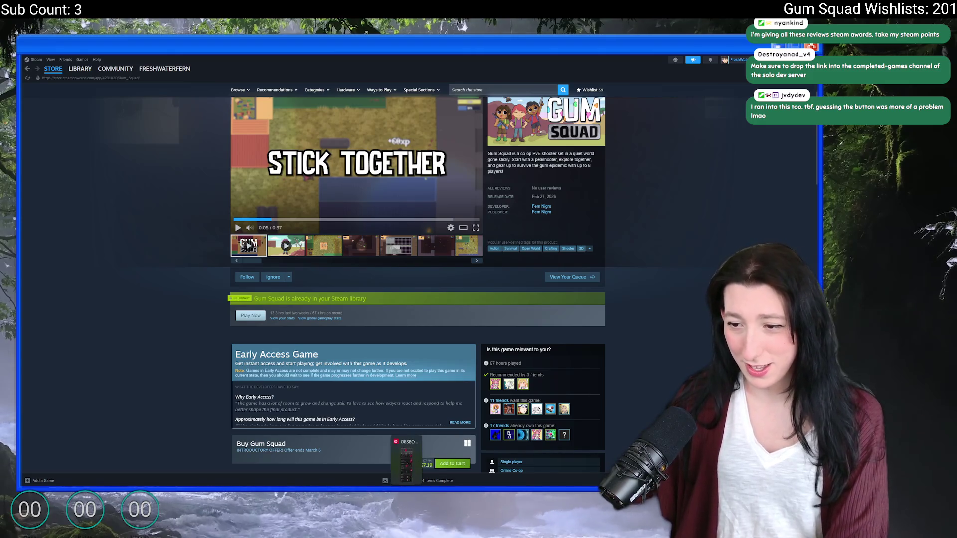
- Bring Discord back up from the Start search
key("super")
type("discord")
left_click(347, 268)
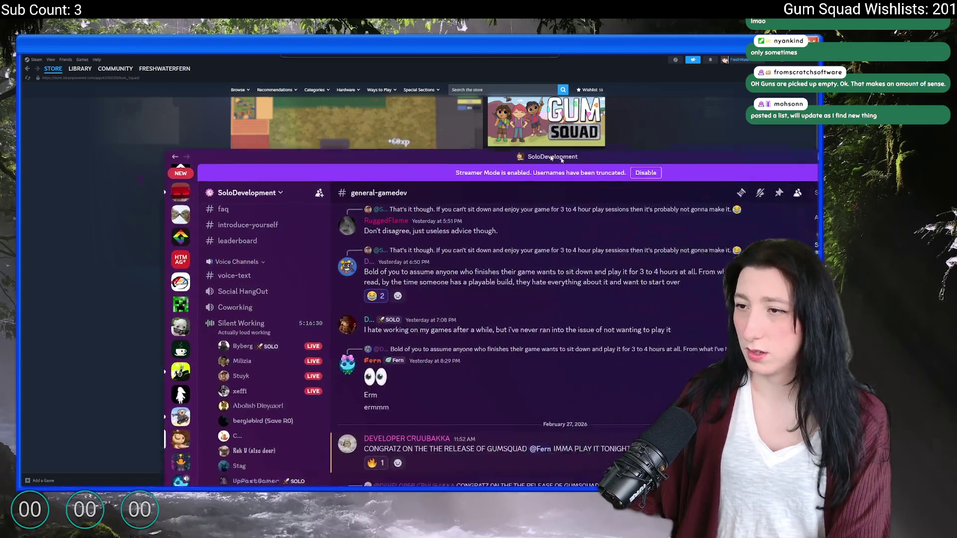
left_click_drag(475, 75, 451, 68)
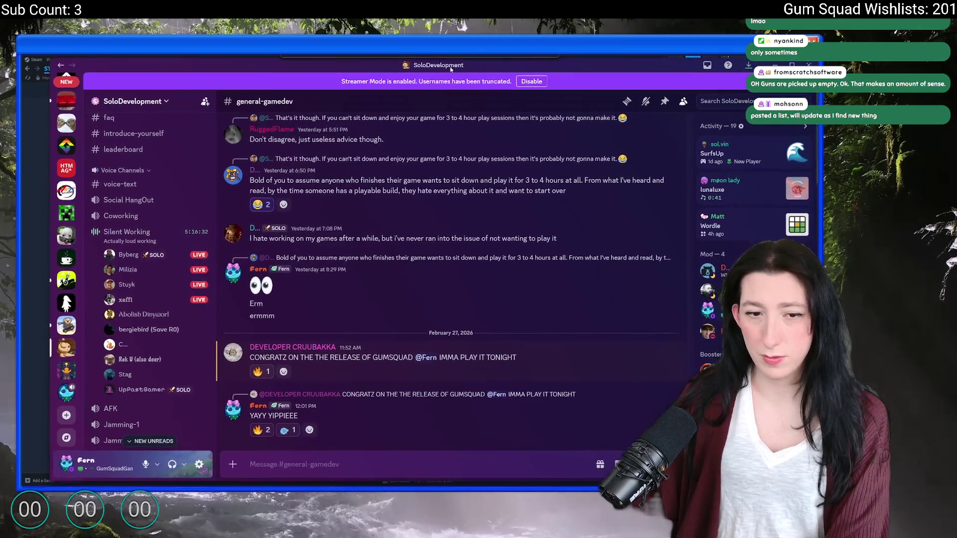
left_click(75, 330)
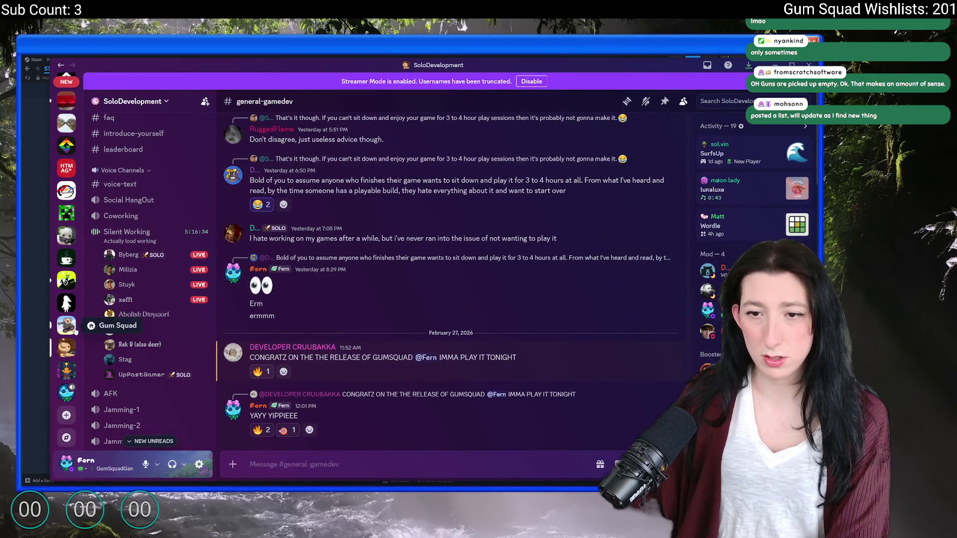
left_click(150, 384)
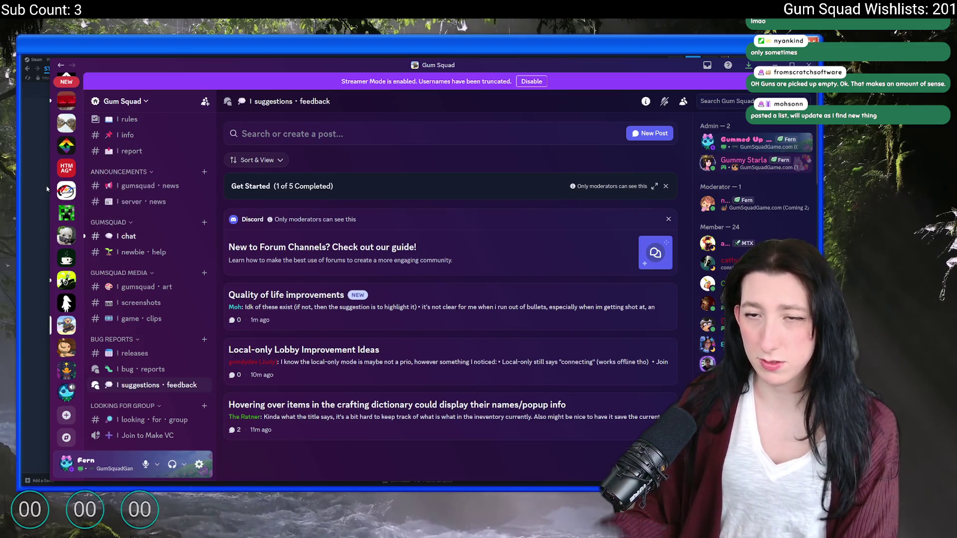
scroll(60, 194, "up", 3)
scroll(60, 194, "down", 3)
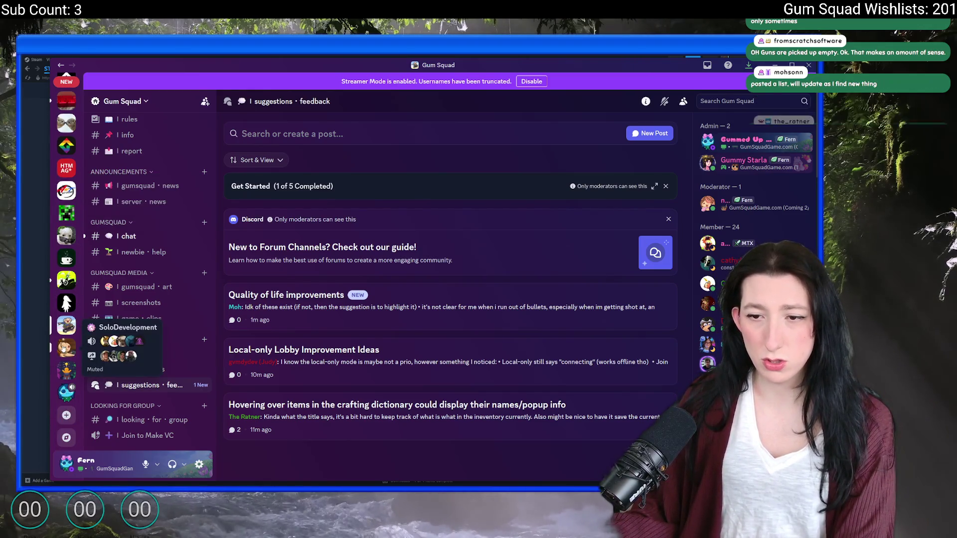
left_click(67, 348)
scroll(120, 296, "down", 10)
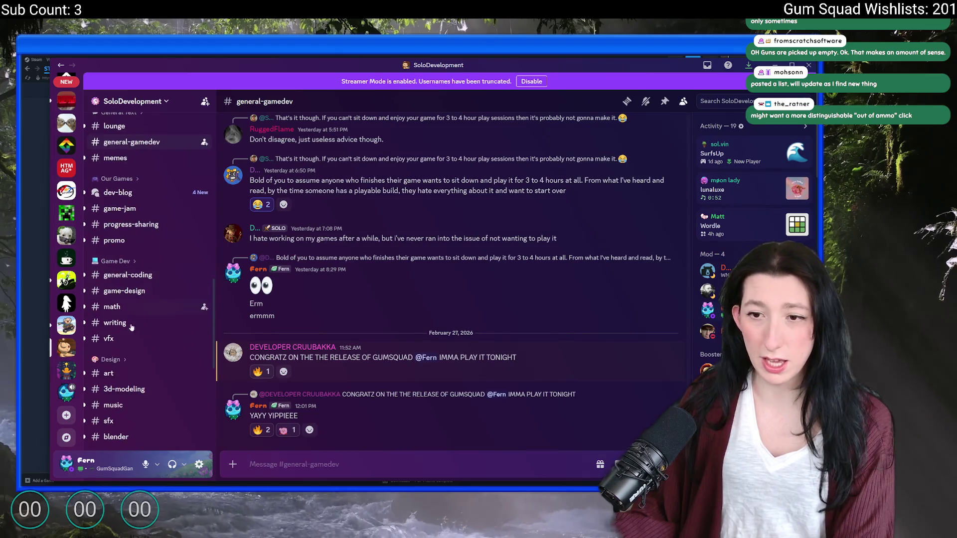
scroll(124, 391, "down", 4)
scroll(118, 298, "up", 7)
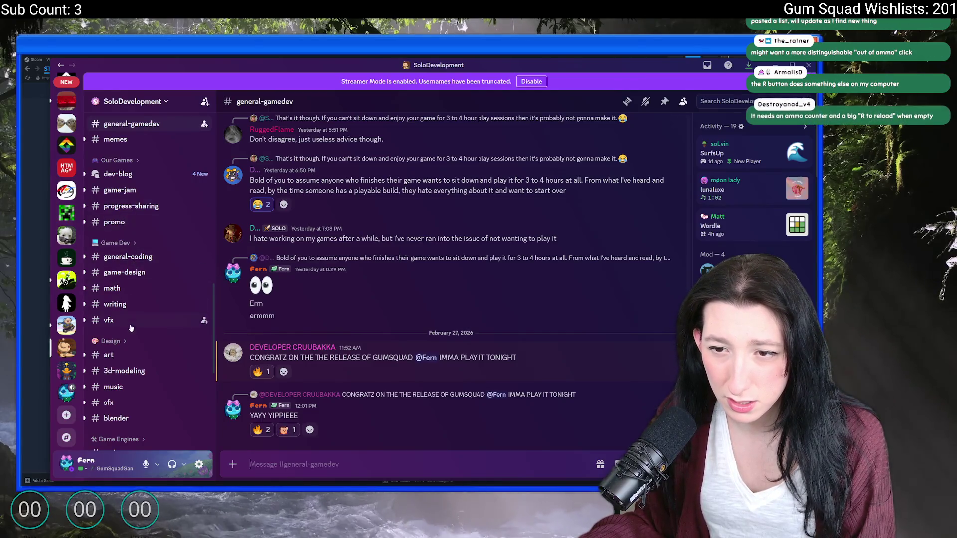
scroll(165, 347, "up", 1)
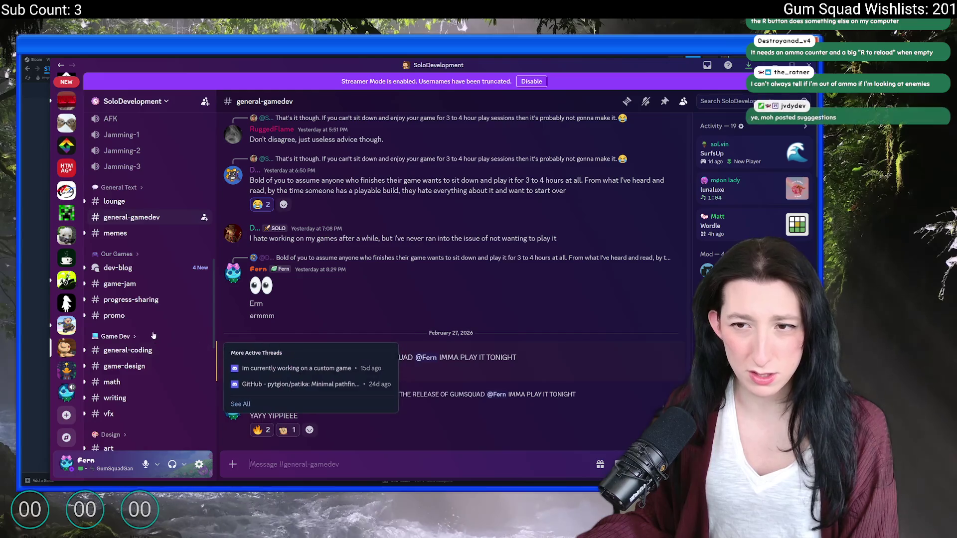
scroll(160, 344, "up", 3)
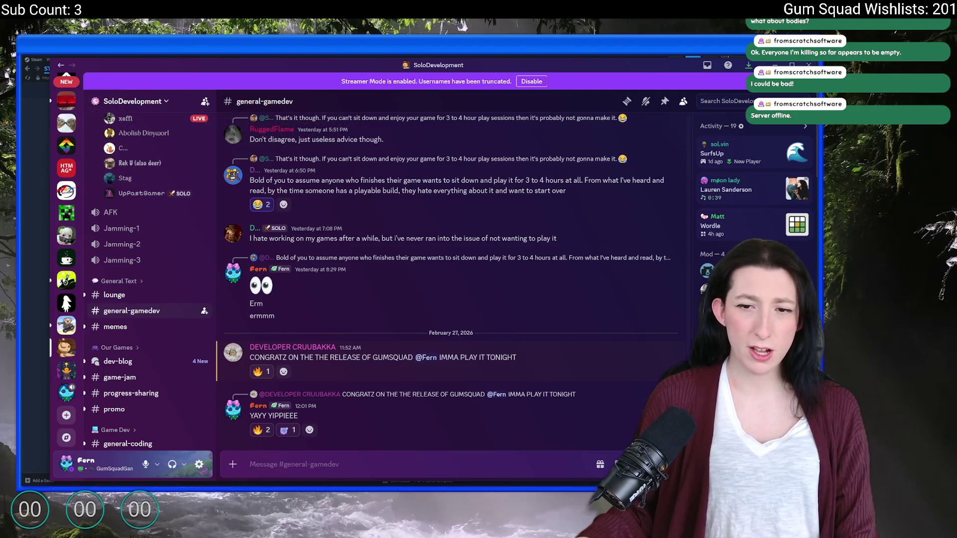
scroll(58, 323, "up", 5)
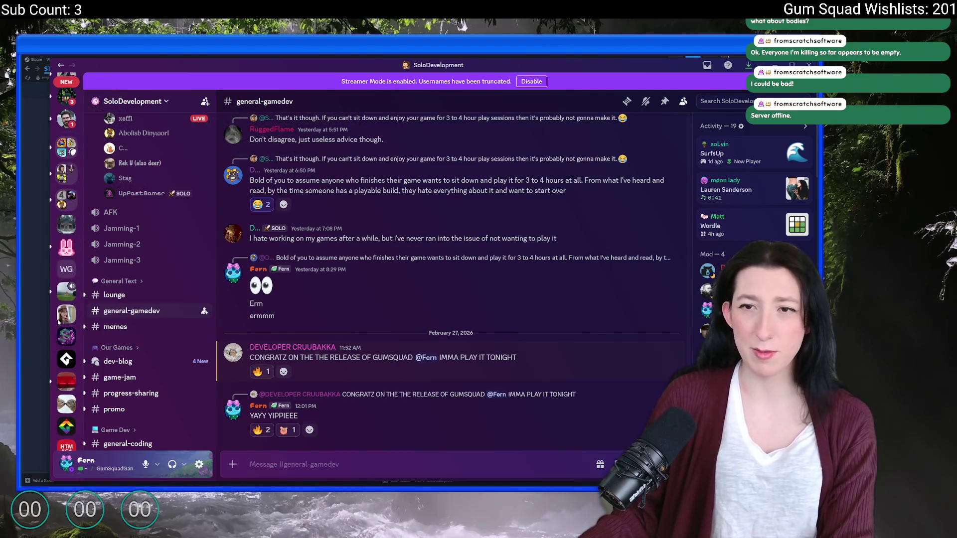
scroll(58, 323, "down", 5)
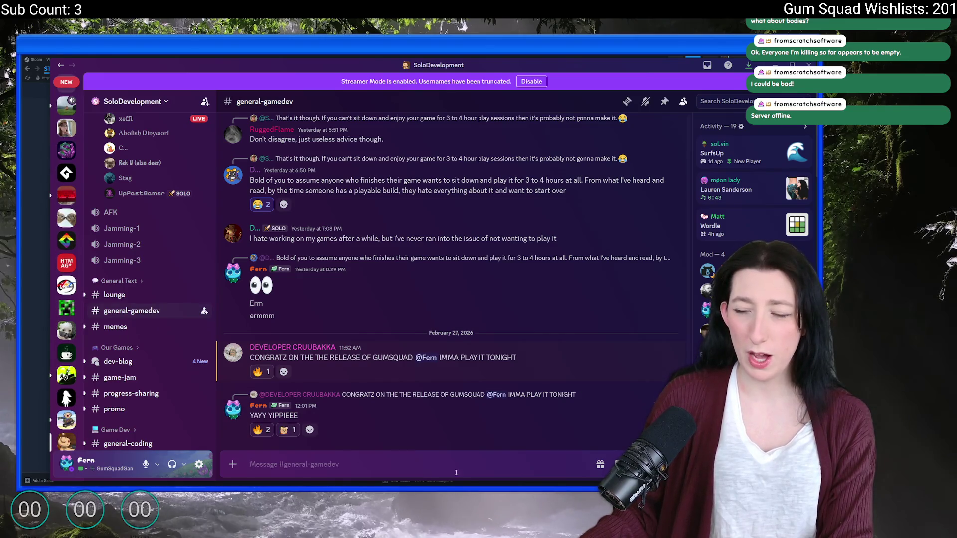
left_click(37, 74)
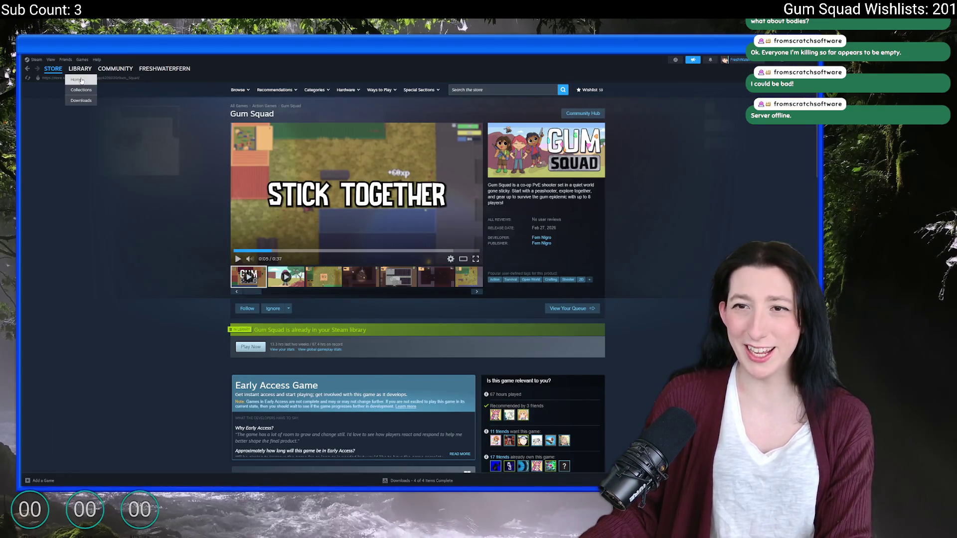
- Apply the queued Gum Squad update from the Steam library and launch the game
left_click(81, 80)
left_click(65, 130)
left_click(162, 187)
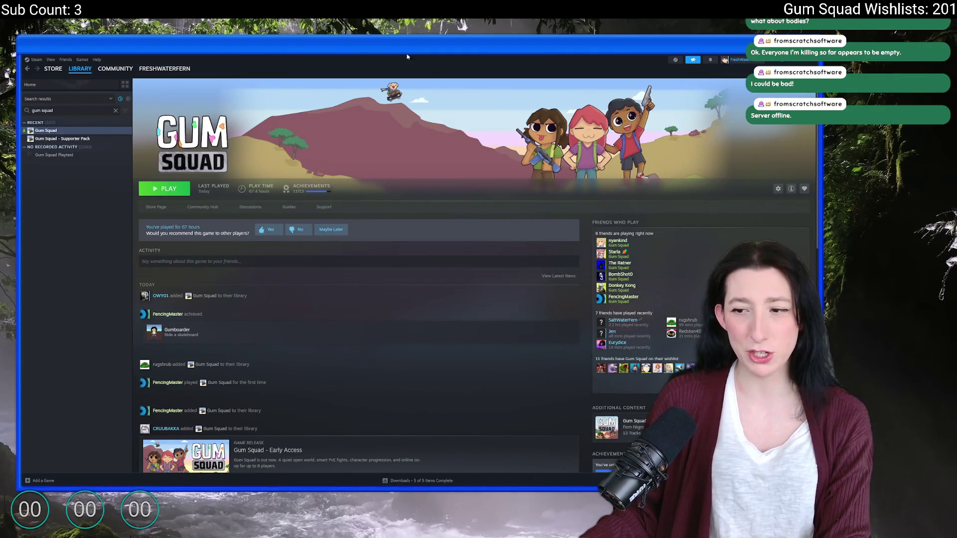
left_click(165, 188)
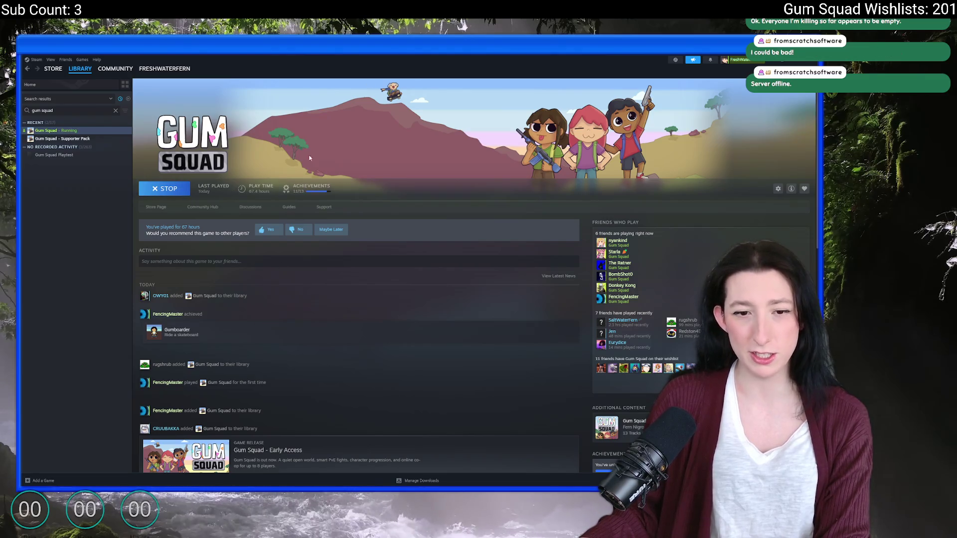
- Create an Offline lobby for a new world and maximize the game window
left_click(416, 268)
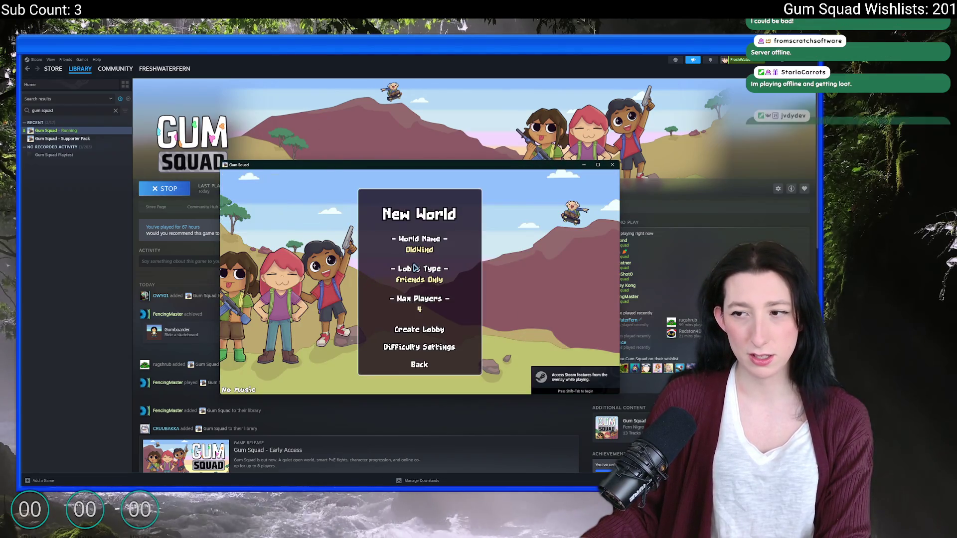
left_click(415, 270)
left_click(419, 330)
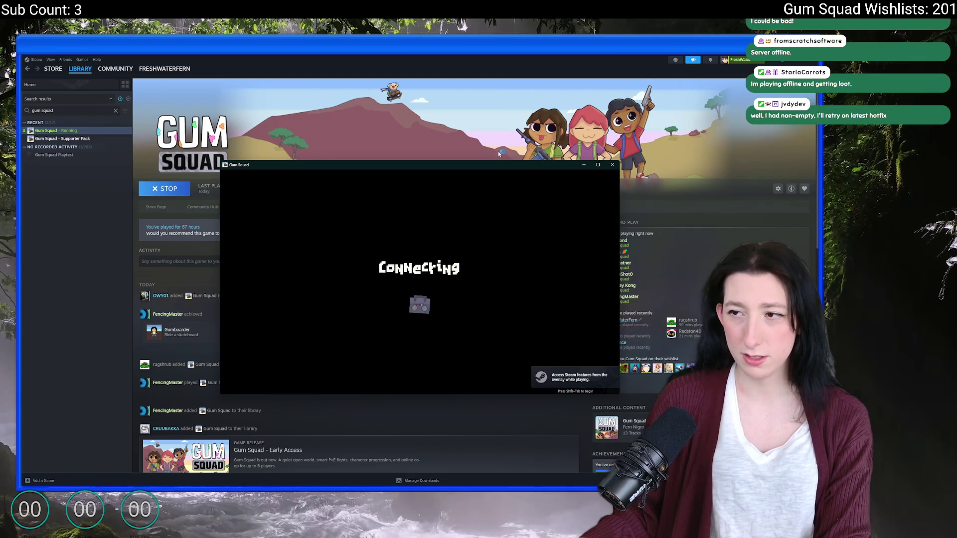
double_click(499, 164)
- Walk across the map past the containers and shoot the nearby enemy until it dies
key("d")
key("Tab")
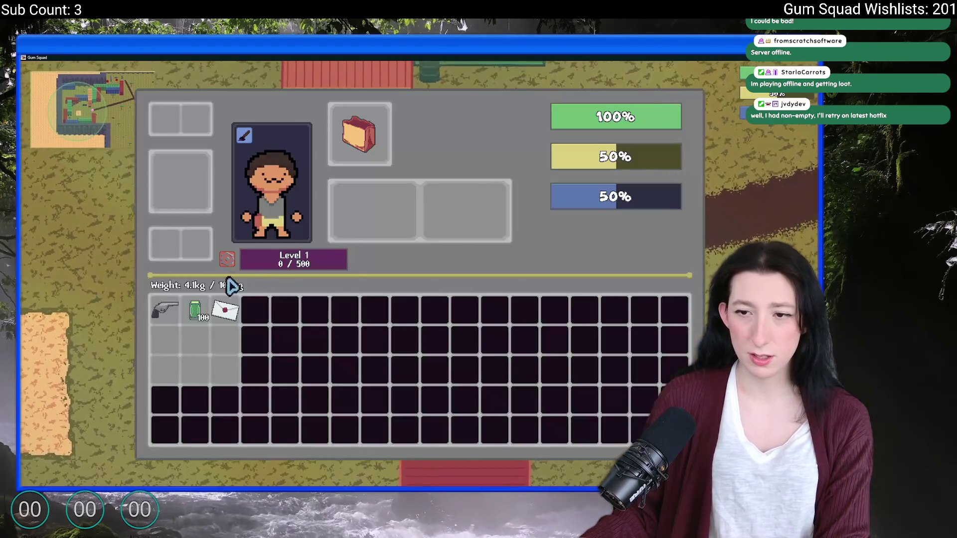
key("Tab")
key("d")
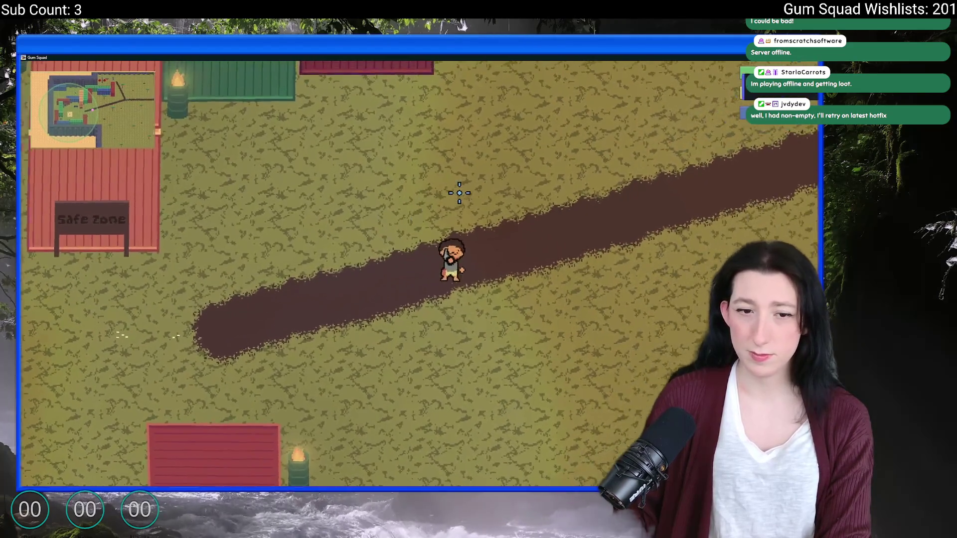
key("w")
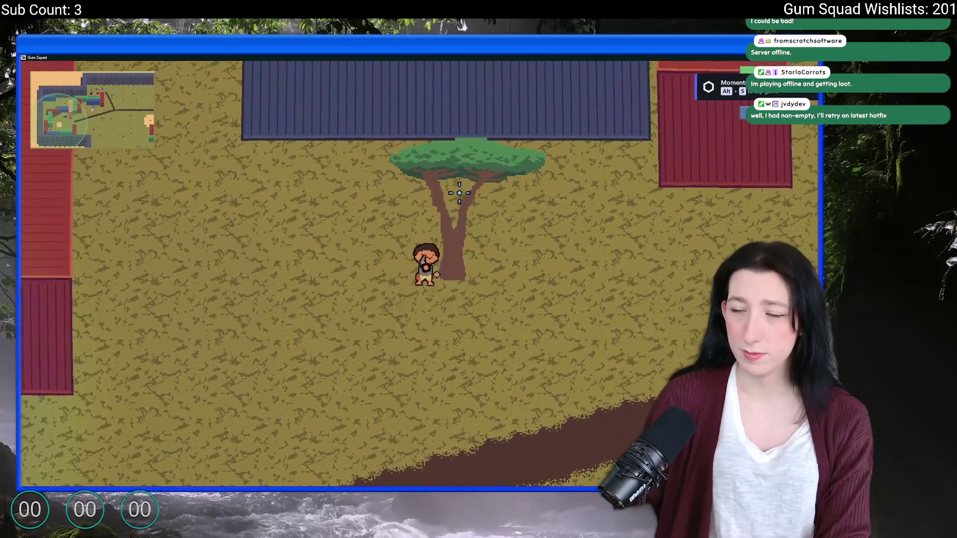
key("d")
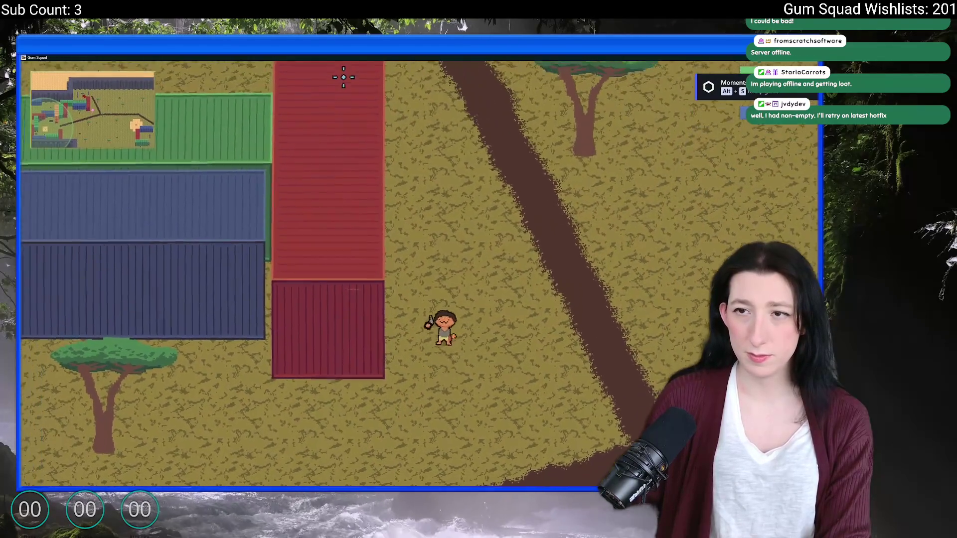
key("w")
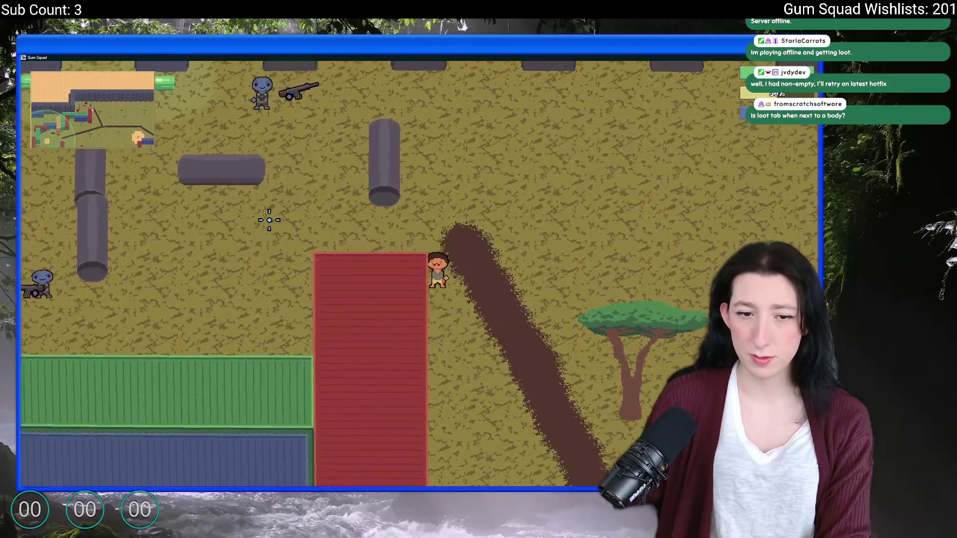
key("w")
left_click(262, 239)
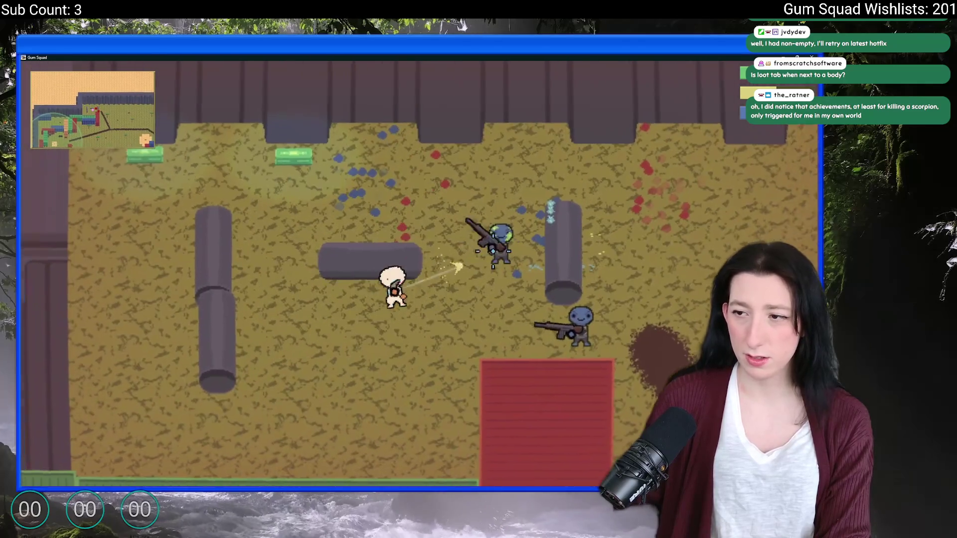
left_click(493, 252)
- Move around the arena and fire gum at the rifle-carrying gunner
key("w")
key("a")
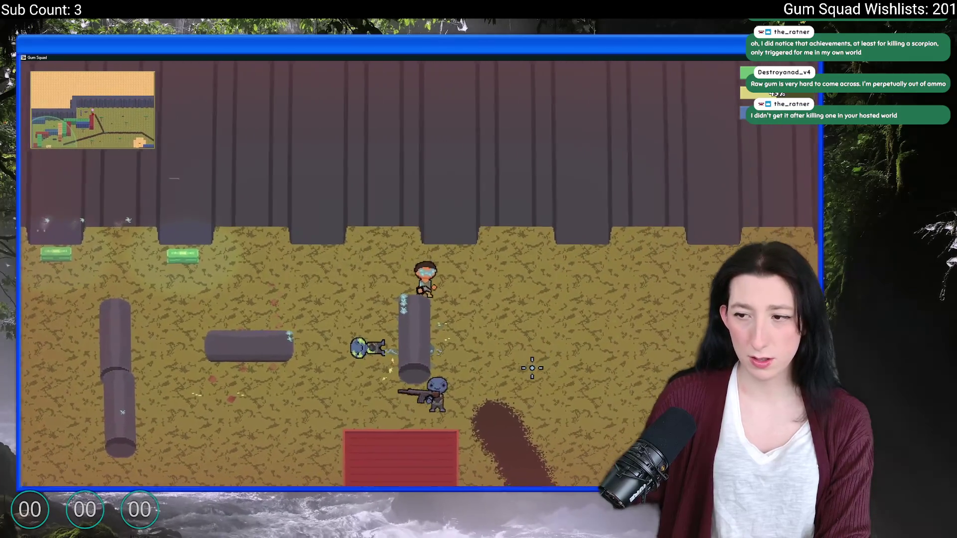
key("d")
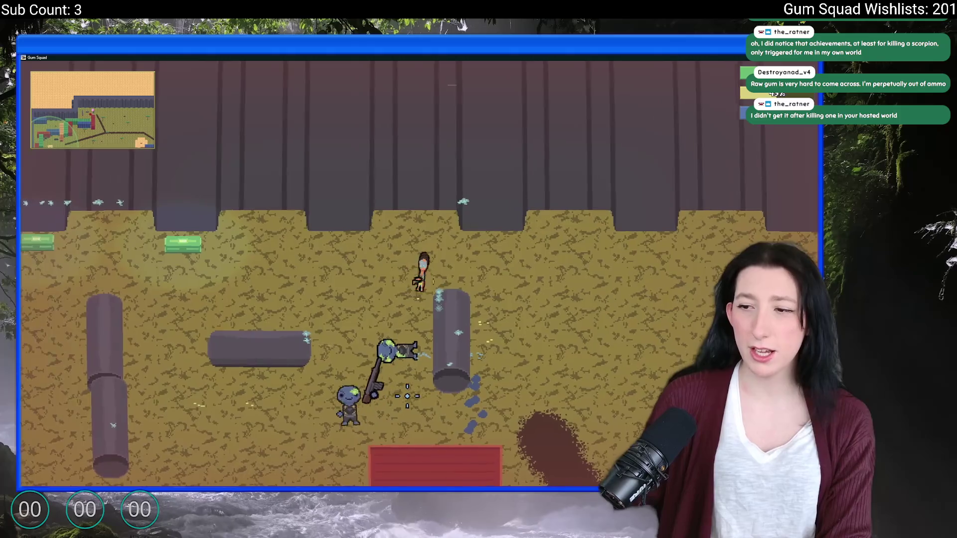
key("s")
key("d")
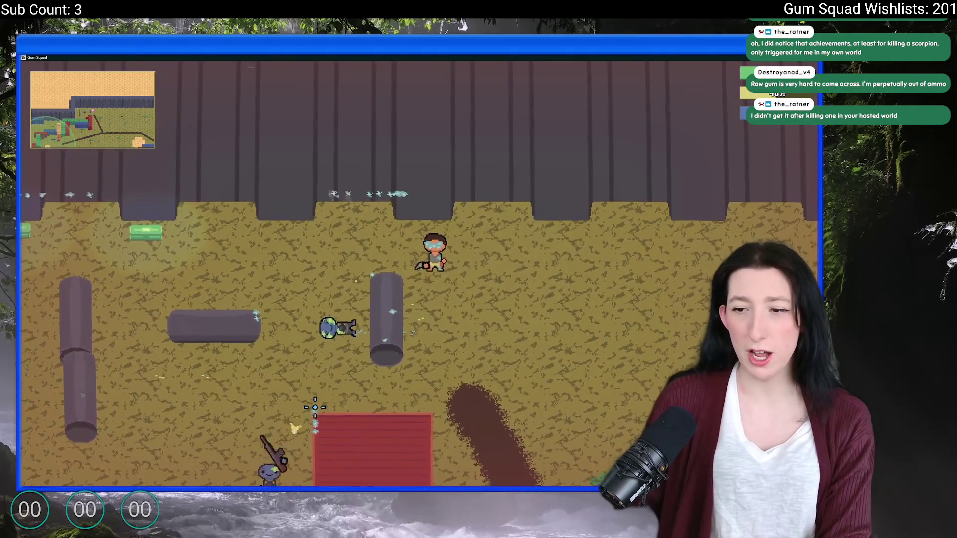
key("a")
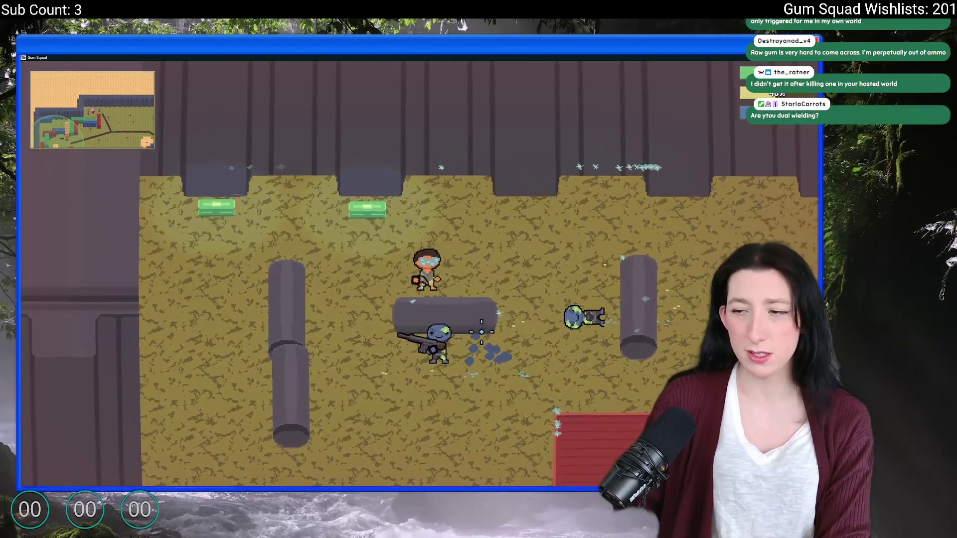
left_click(434, 337)
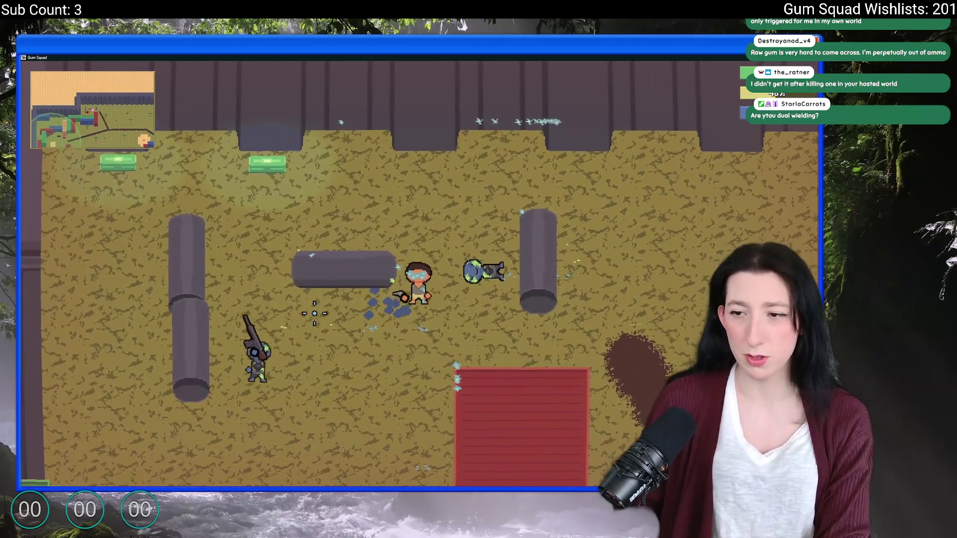
key("w")
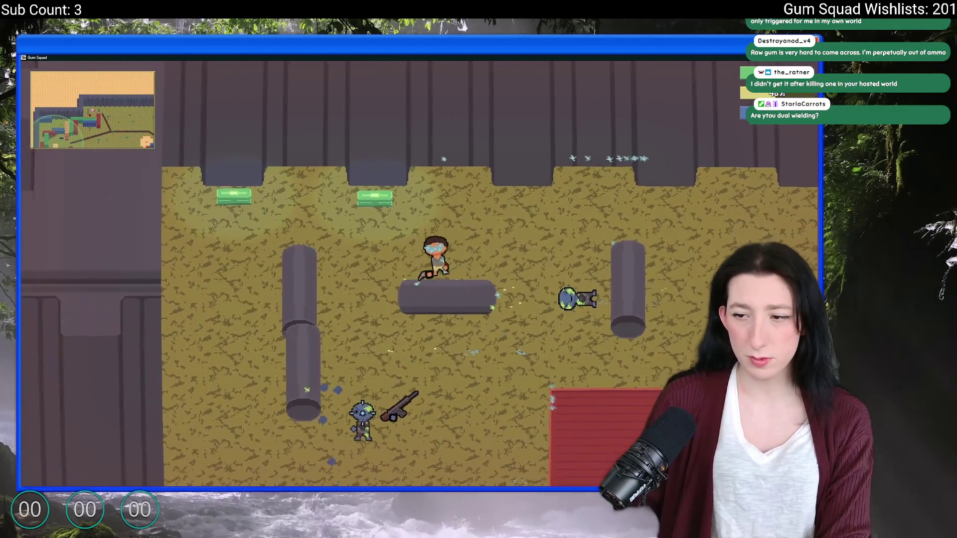
key("a")
key("s")
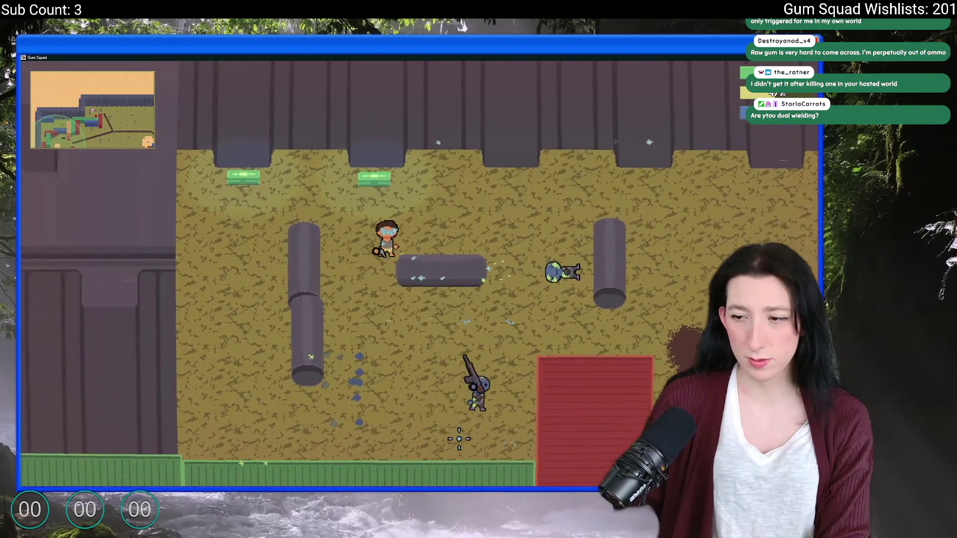
key("w")
key("d")
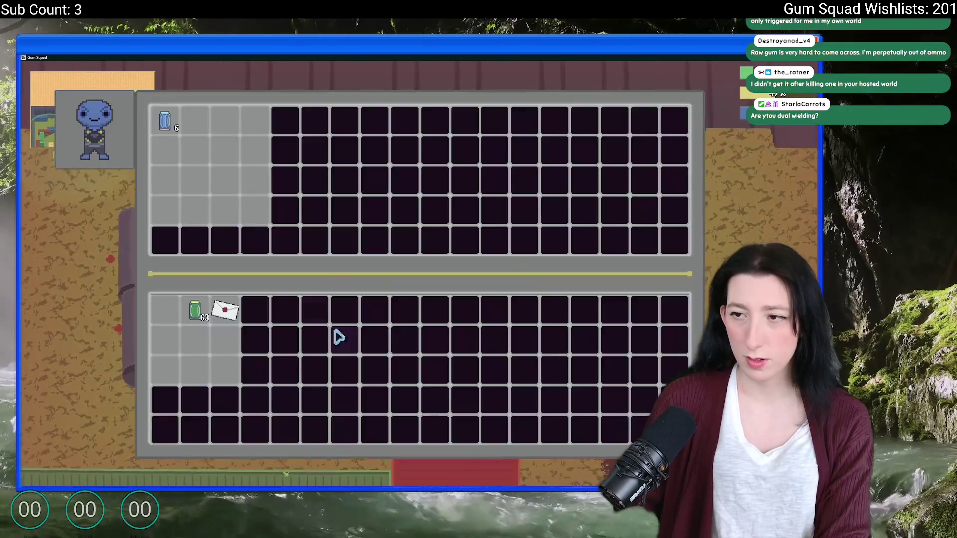
- Loot the water bottle from the fallen enemy into the player inventory
key("Tab")
key("Tab")
key("a")
key("s")
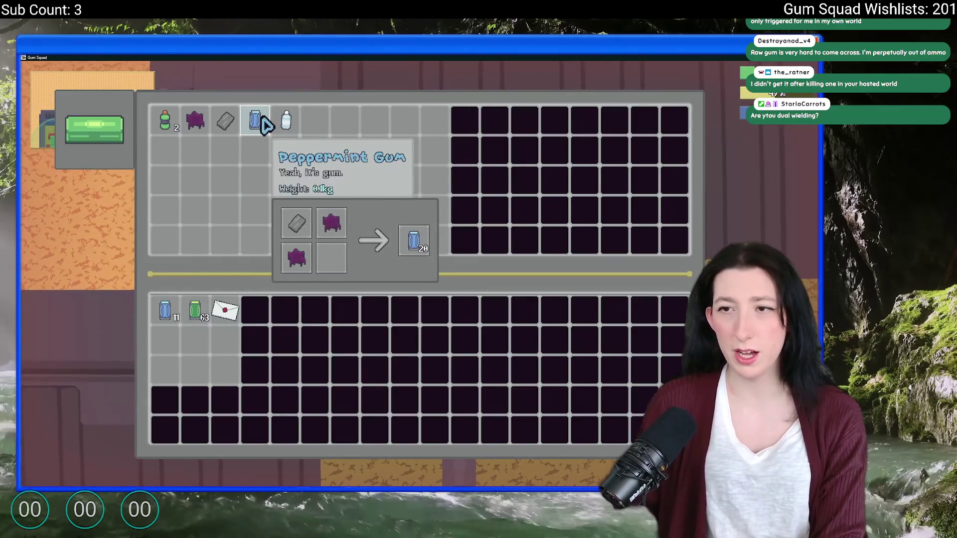
left_click(288, 126, "shift")
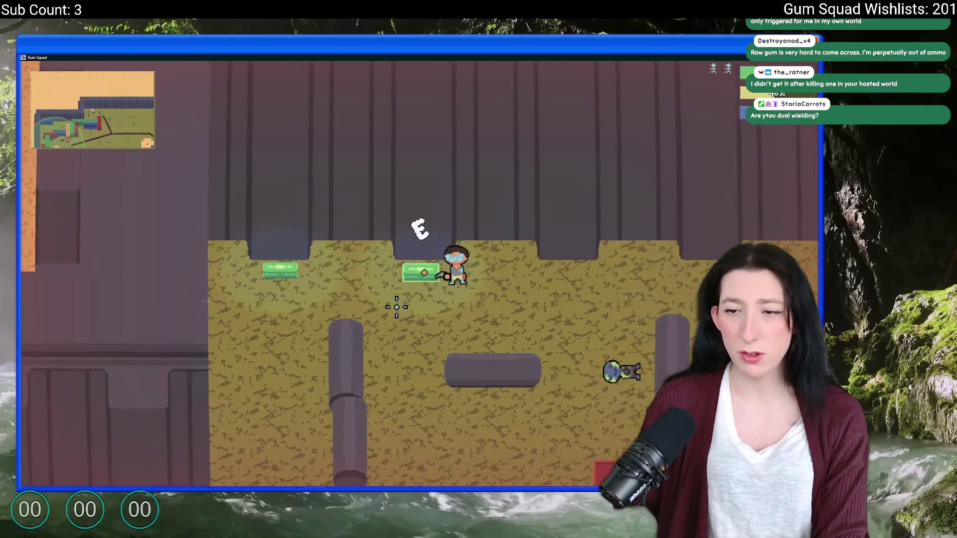
key("s")
key("d")
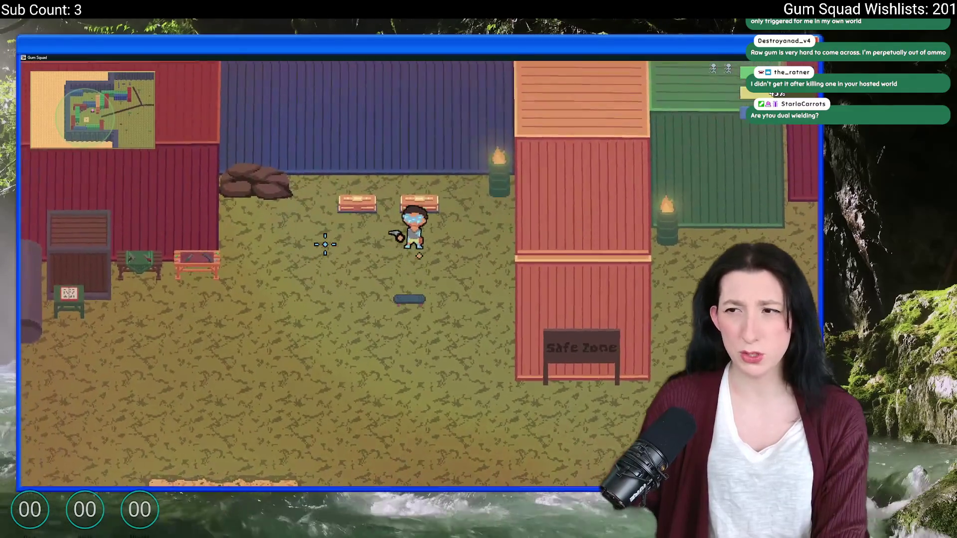
- Open the nearby containers, including the one holding the green backpack
key("Tab")
key("a")
key("e")
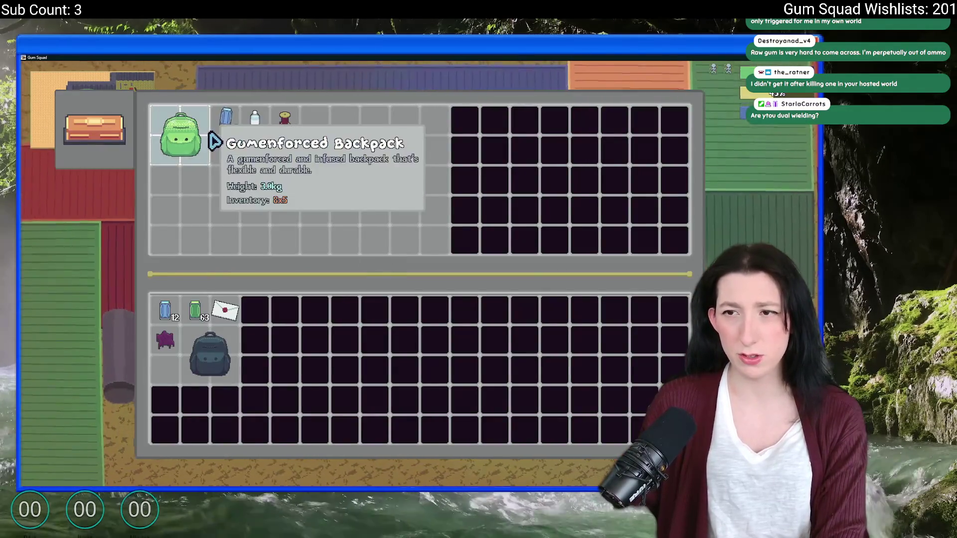
key("Tab")
key("e")
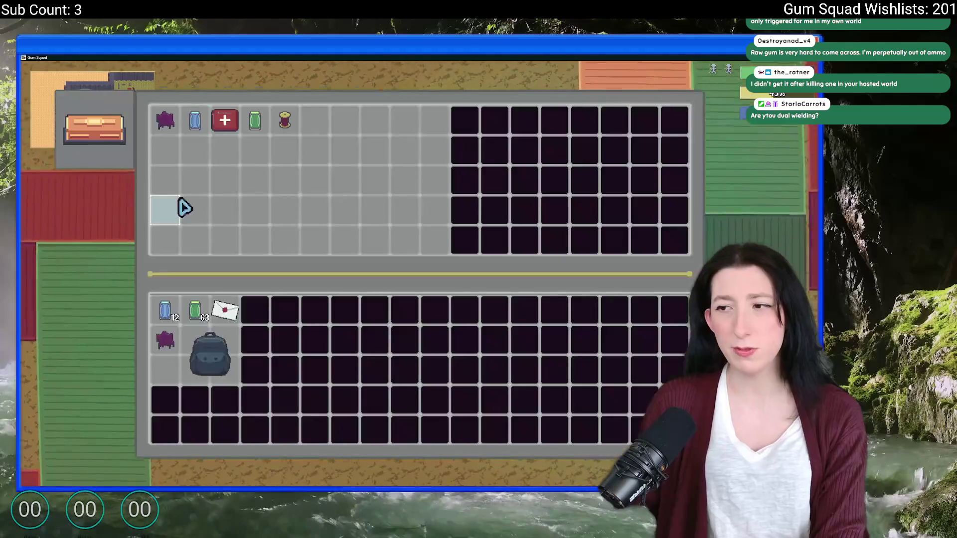
key("Tab")
key("Tab")
- Move the gum, envelope and purple item into the Canvas Backpack, equip it, and drop the paper bag
left_click(206, 344)
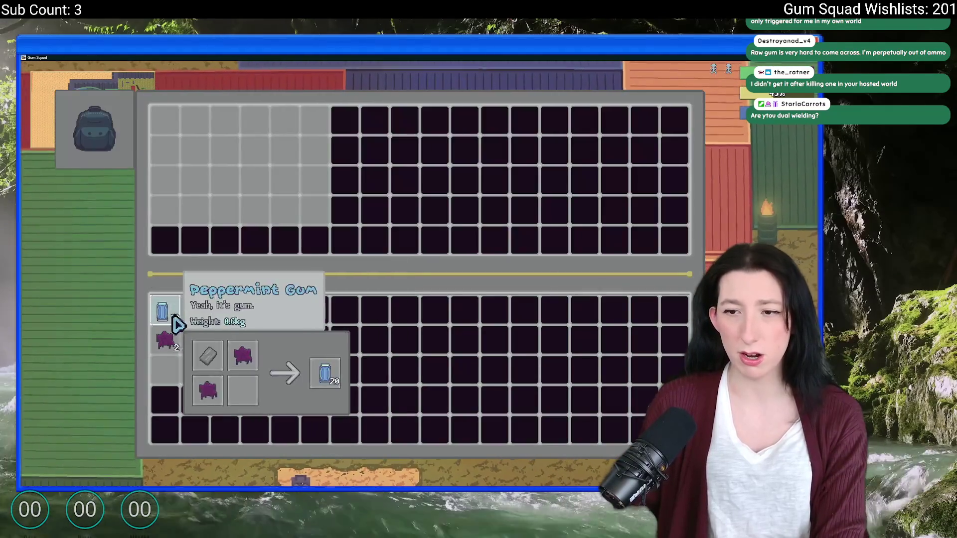
left_click(164, 312)
left_click(190, 314)
left_click(164, 342)
left_click(209, 349)
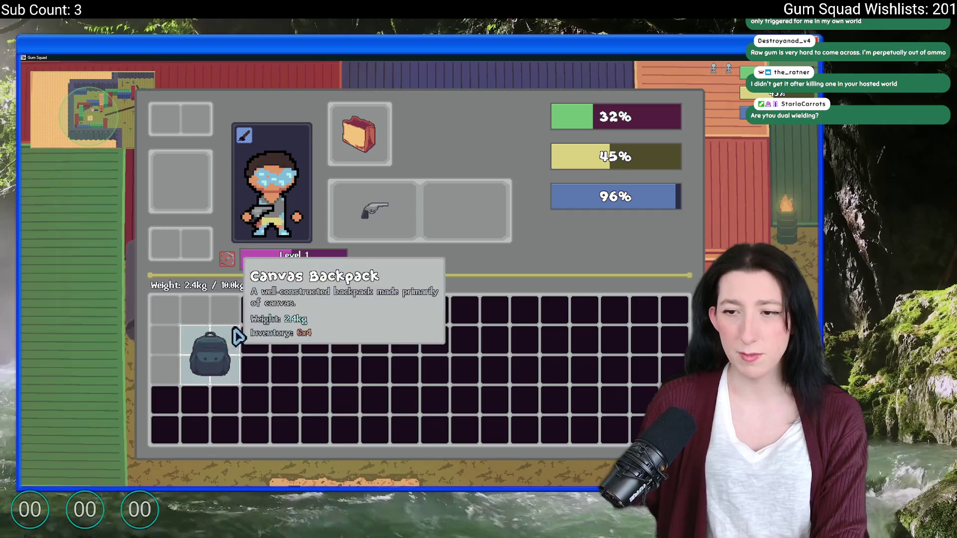
right_click(224, 349)
right_click(377, 144)
key("Tab")
key("Tab")
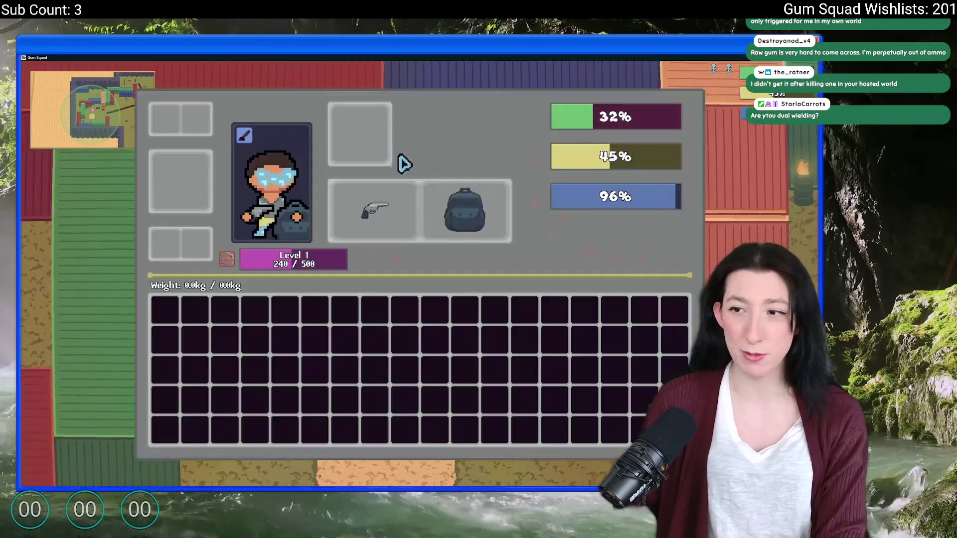
right_click(449, 213)
key("Tab")
- Check the crafting bench and the inventory, then return to the map
key("e")
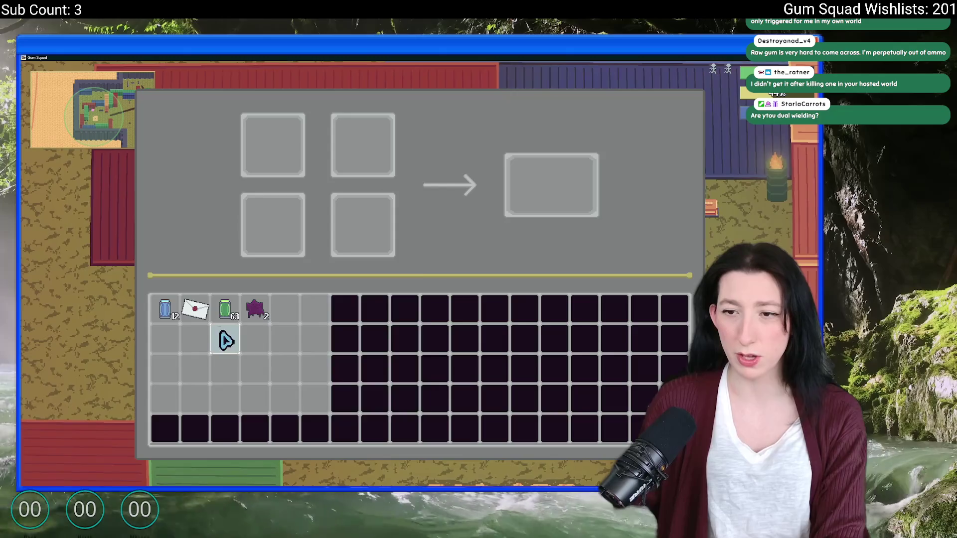
key("e")
key("Tab")
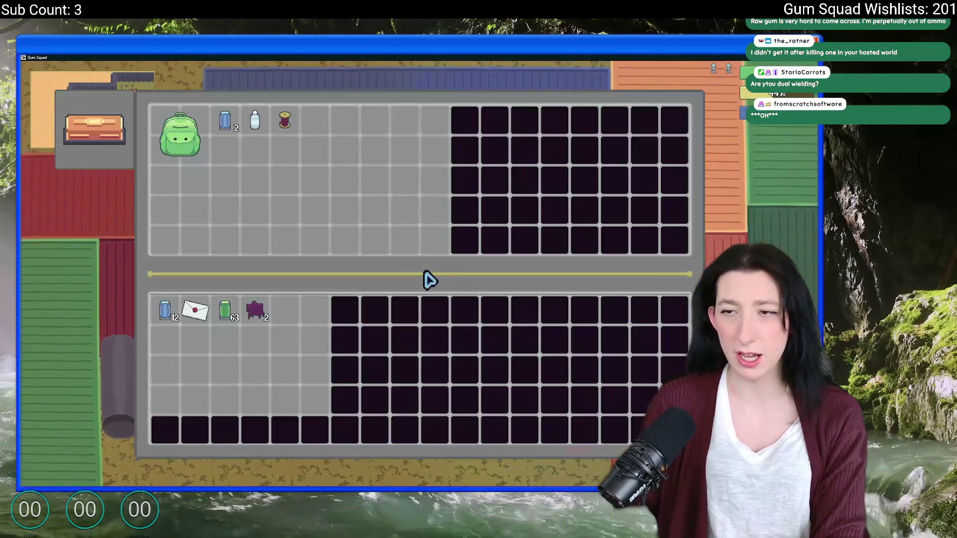
key("Tab")
- Walk south past the Safe Zone, close the Steam library window, and switch to GameMaker
key("s")
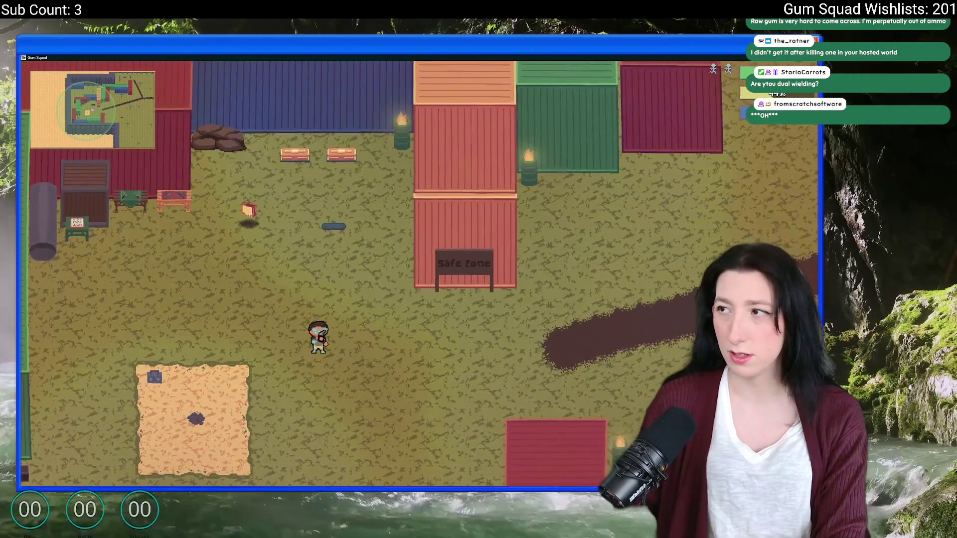
key("alt+Tab")
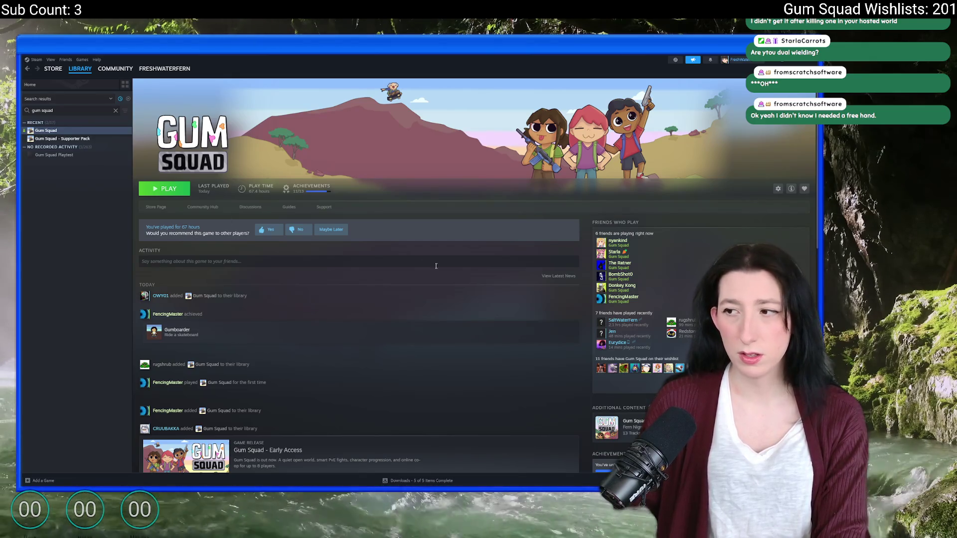
left_click(814, 61)
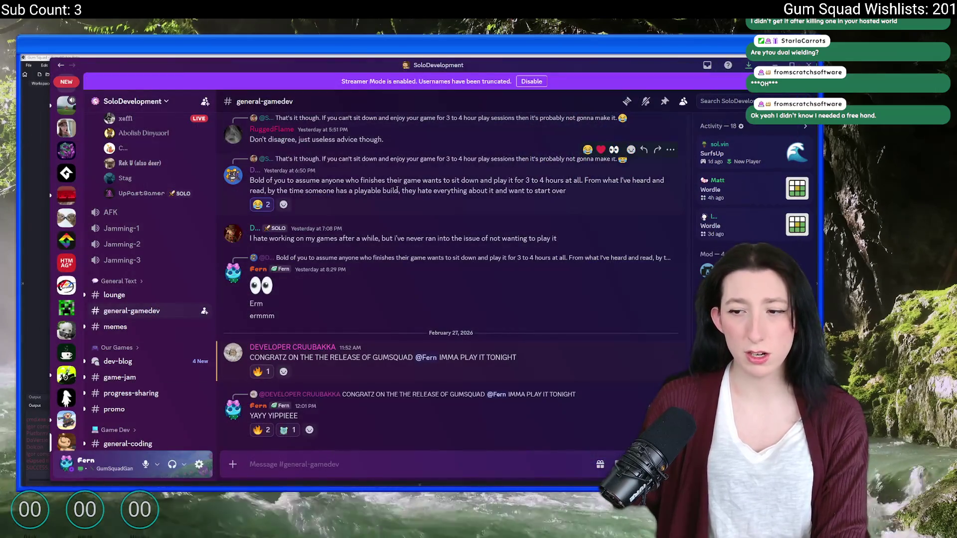
scroll(62, 367, "up", 4)
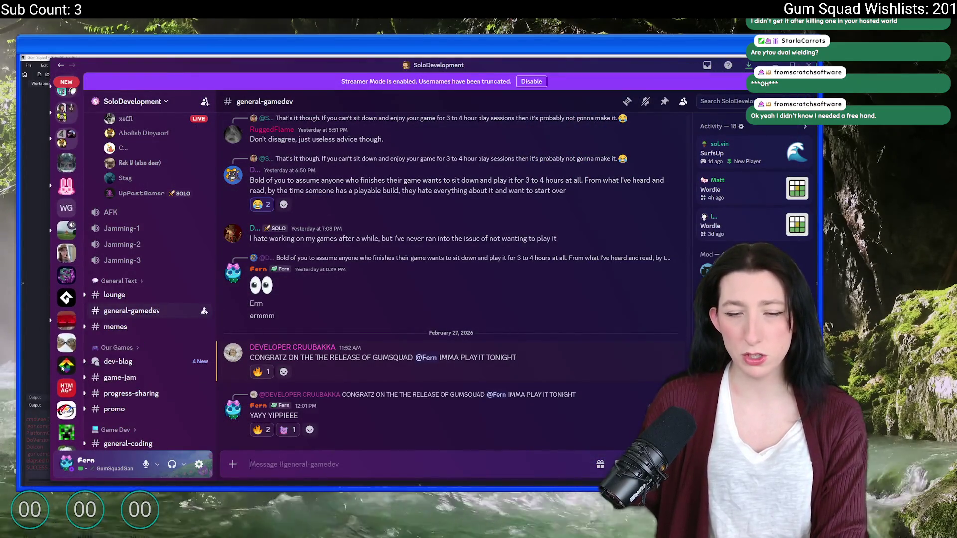
scroll(62, 368, "down", 6)
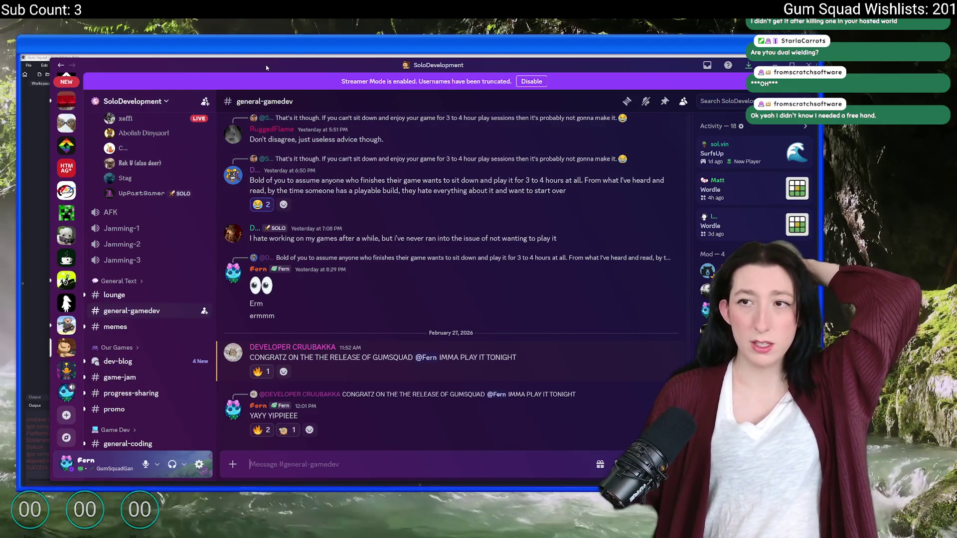
key("alt+Tab")
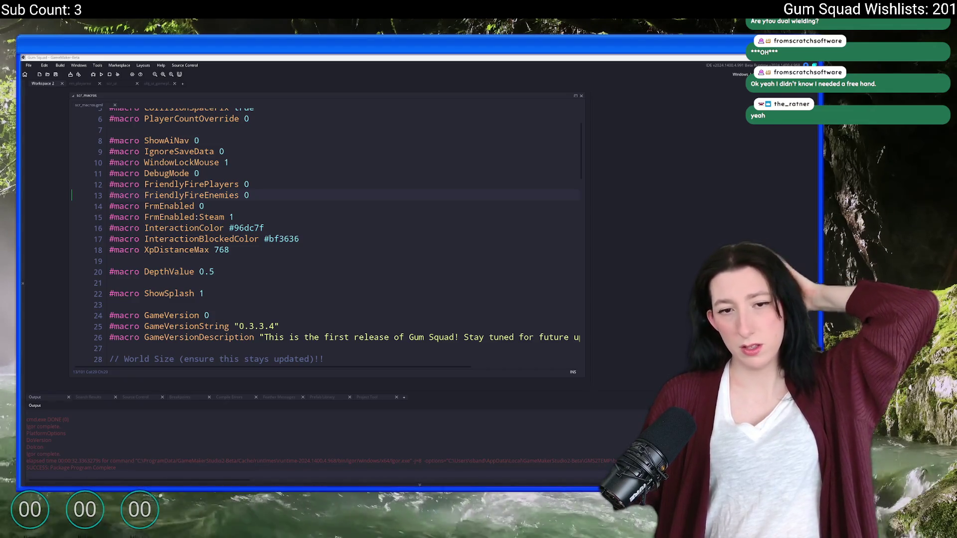
- Find the ToDo notes file with asset search and expand it to fill the workspace
left_click(302, 241)
key("ctrl+t")
type("todo")
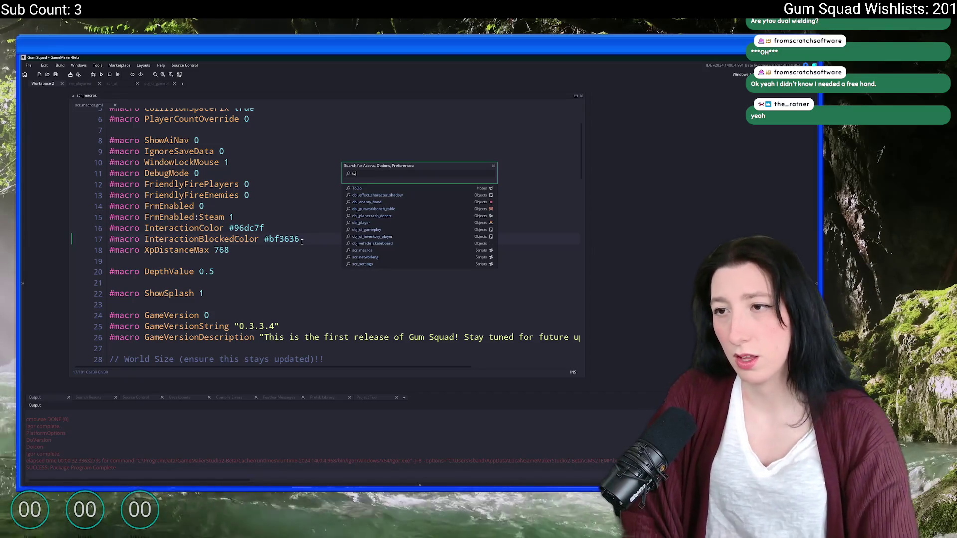
key("Return")
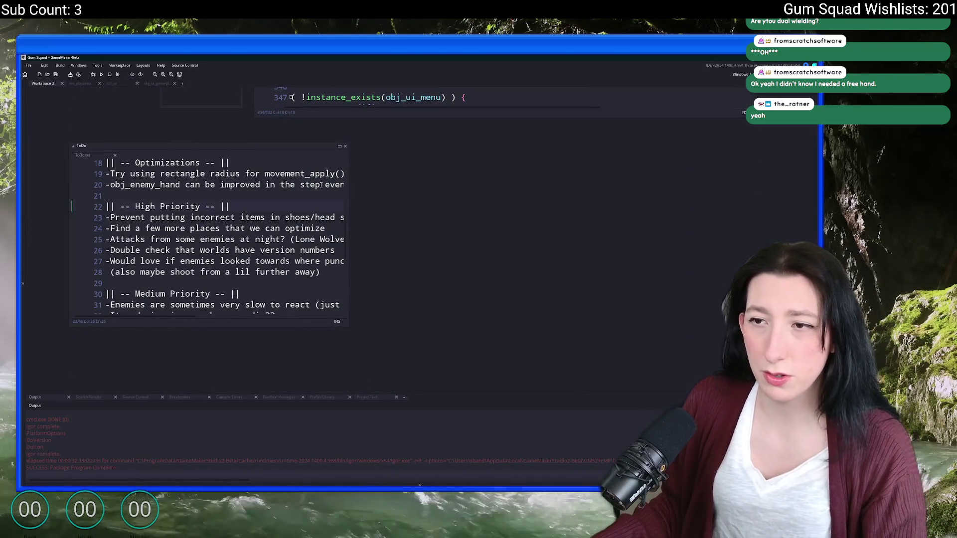
left_click(338, 146)
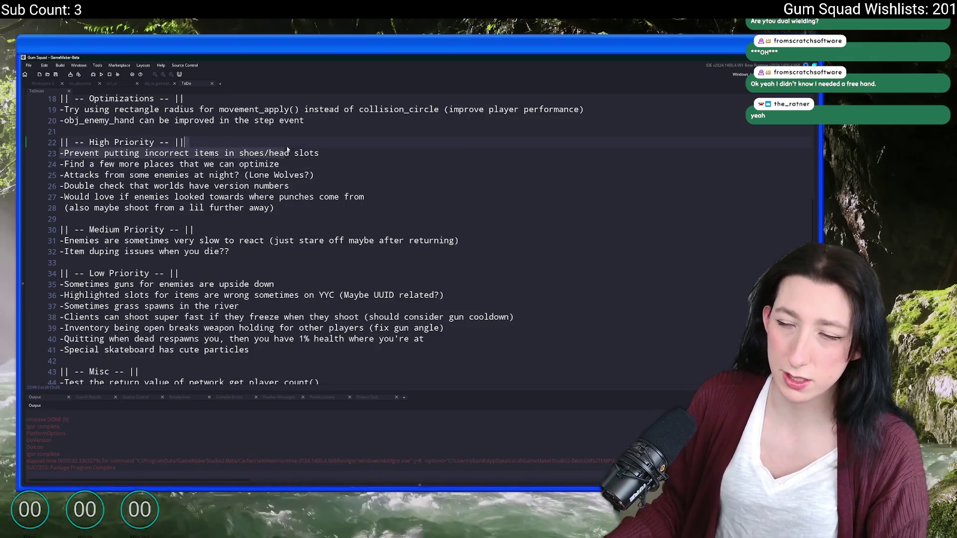
- Add the high-priority line '-When hands are full show red outline and text, "Hands are full"' and save
key("Return")
type("-")
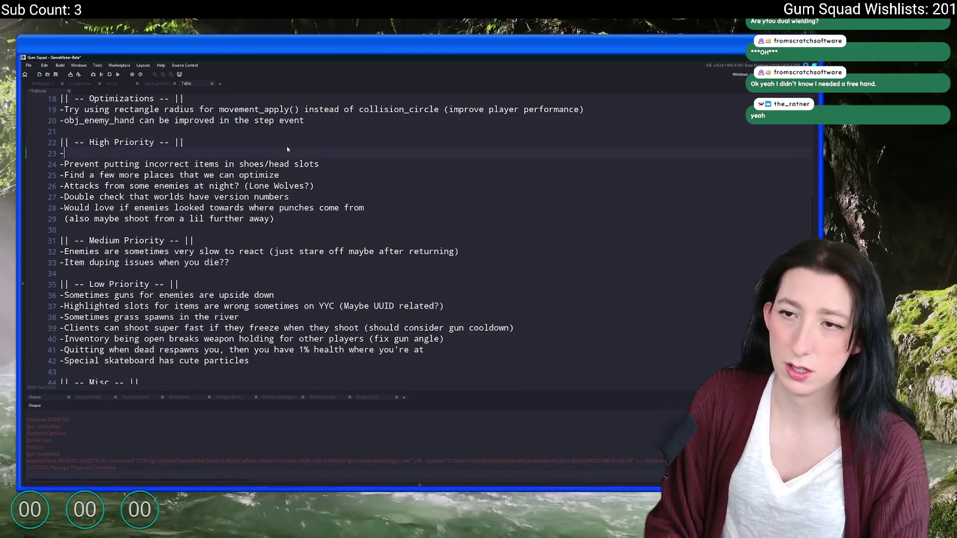
type("When hands are")
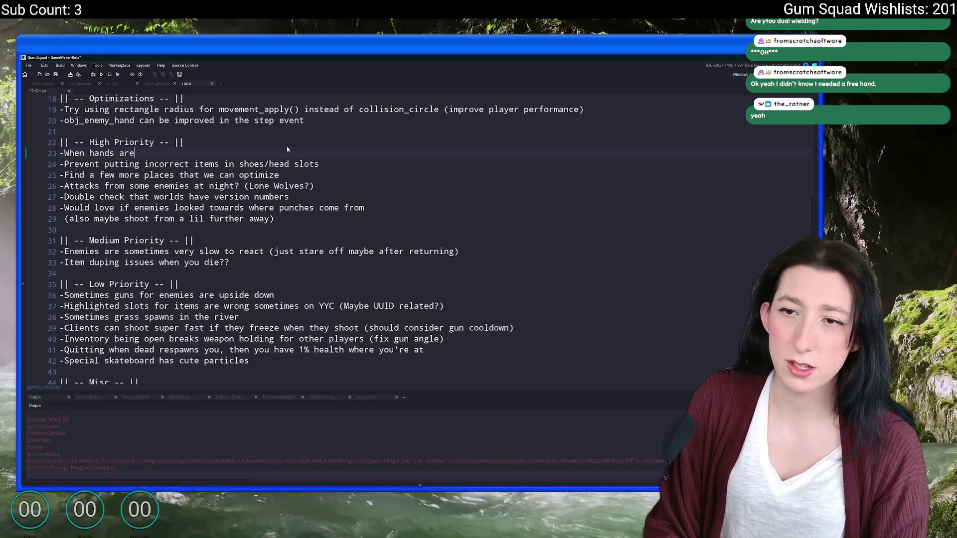
type(" full show red ")
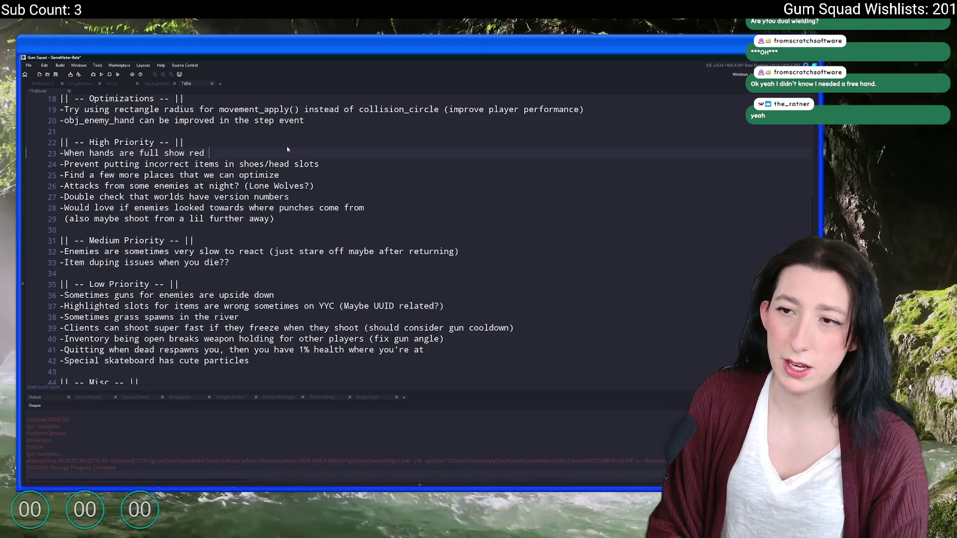
type("outline and \"")
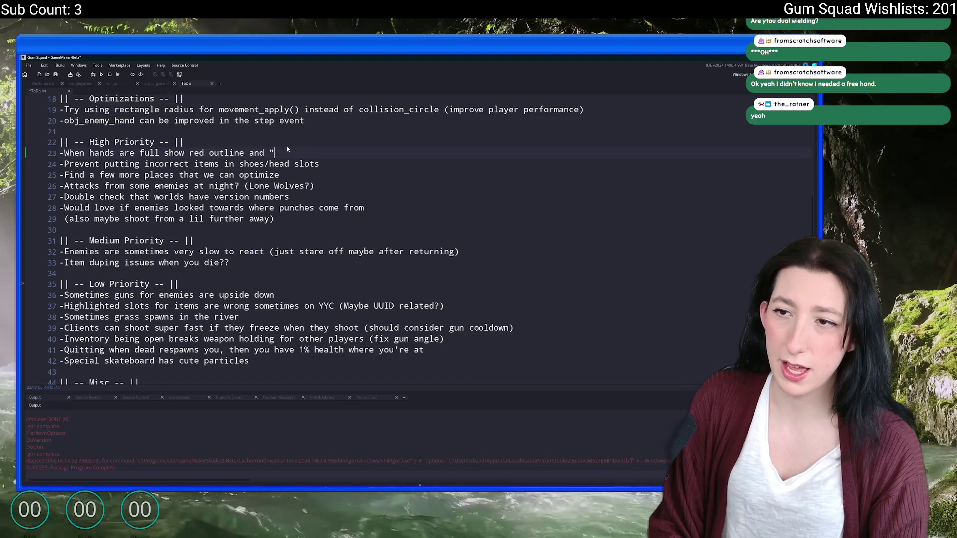
key("BackSpace")
key("BackSpace")
type("text, \"Handsk")
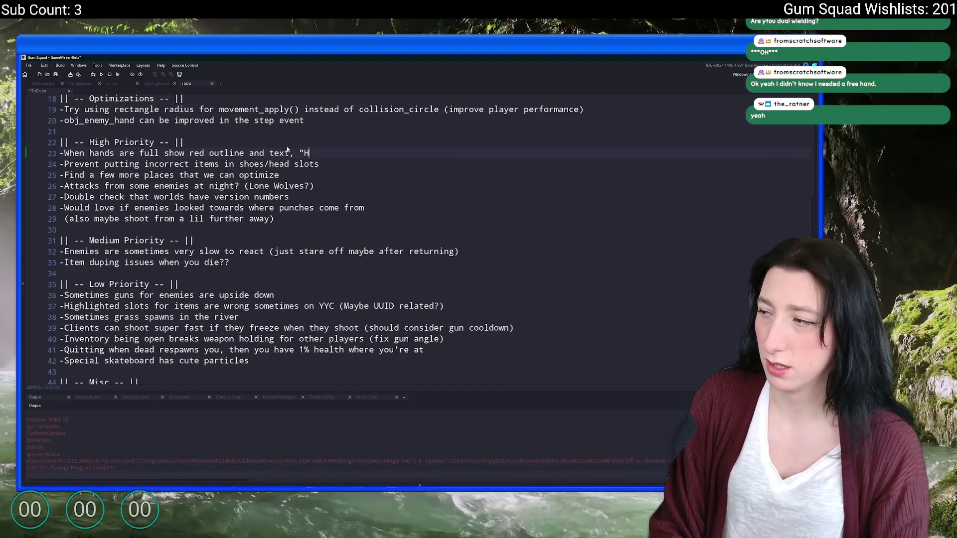
key("BackSpace")
type("are full")
key("Return")
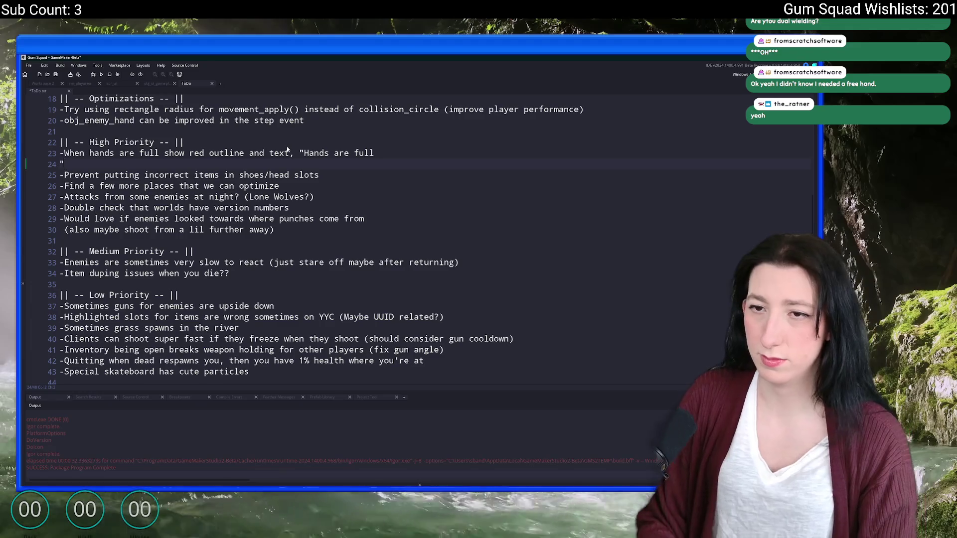
key("BackSpace")
type("\"")
key("ctrl+s")
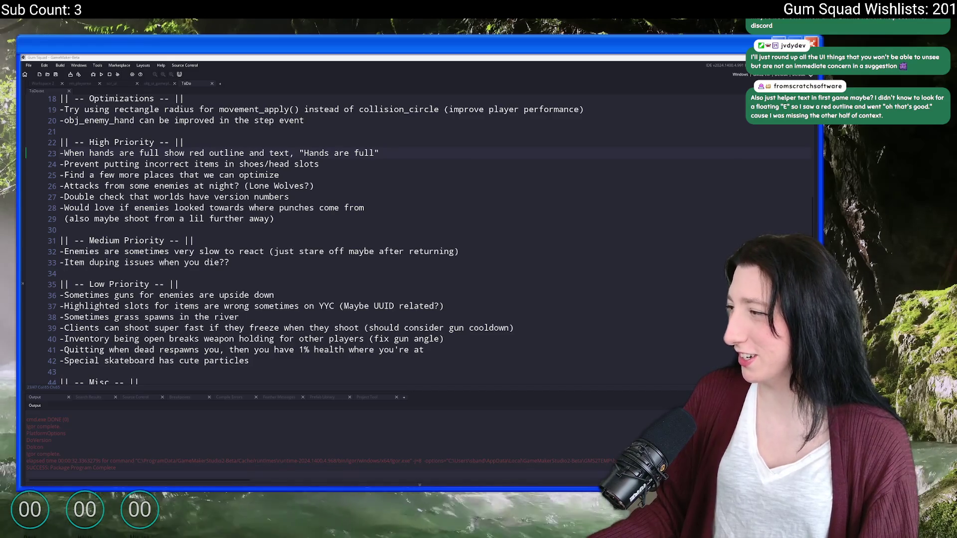
key("alt+Tab")
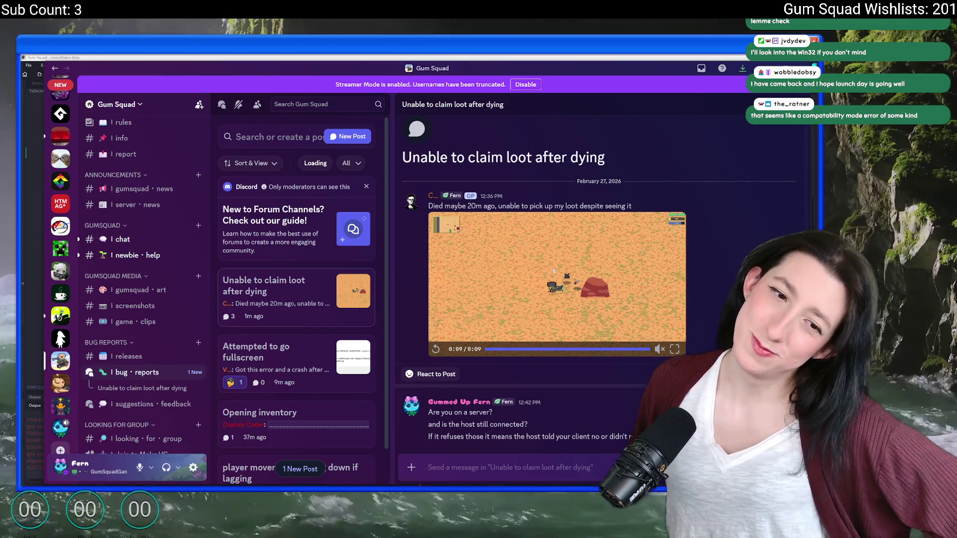
- Return from Discord to the ToDo file in GameMaker and open Windows search
key("alt+Tab")
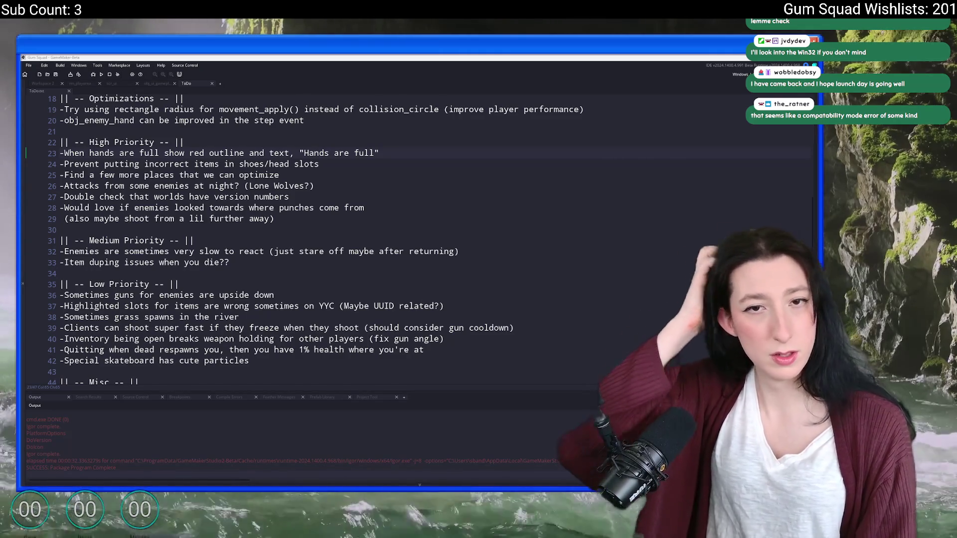
left_click(437, 141)
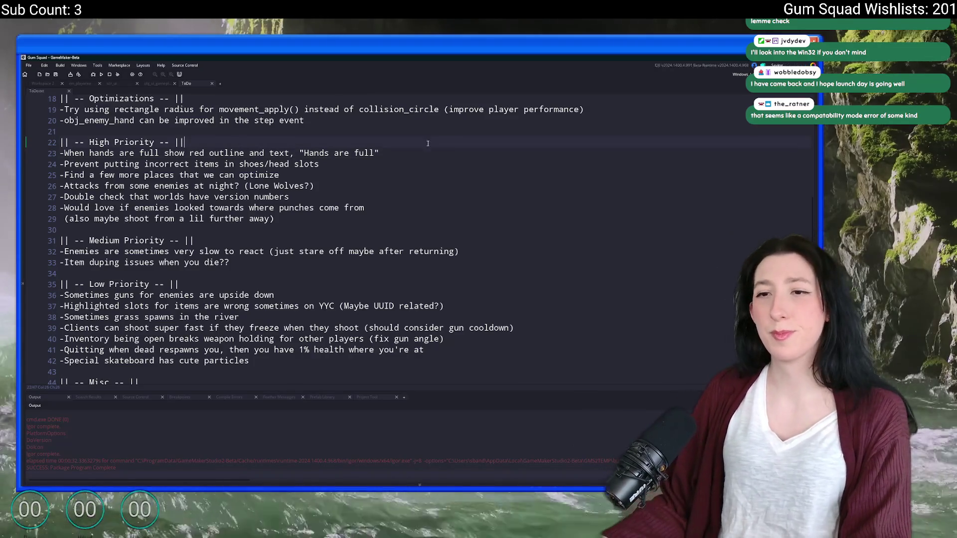
key("super")
- Launch Steam and open the Gum Squad store page from its library page
type("ste")
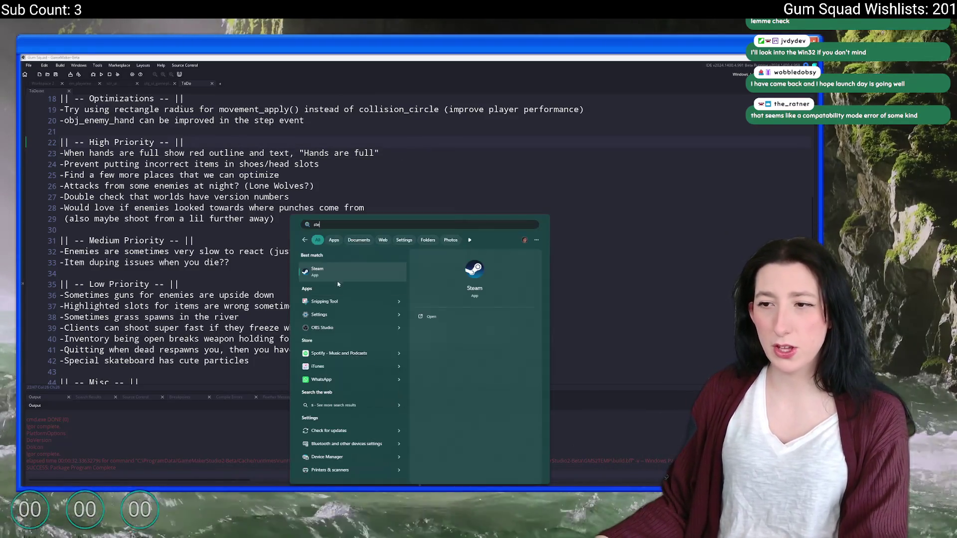
left_click(337, 281)
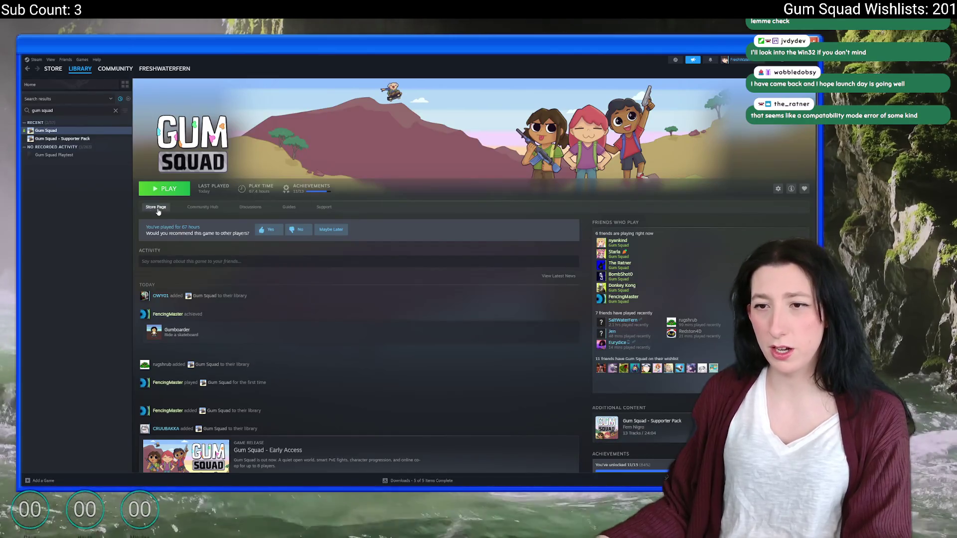
left_click(156, 210)
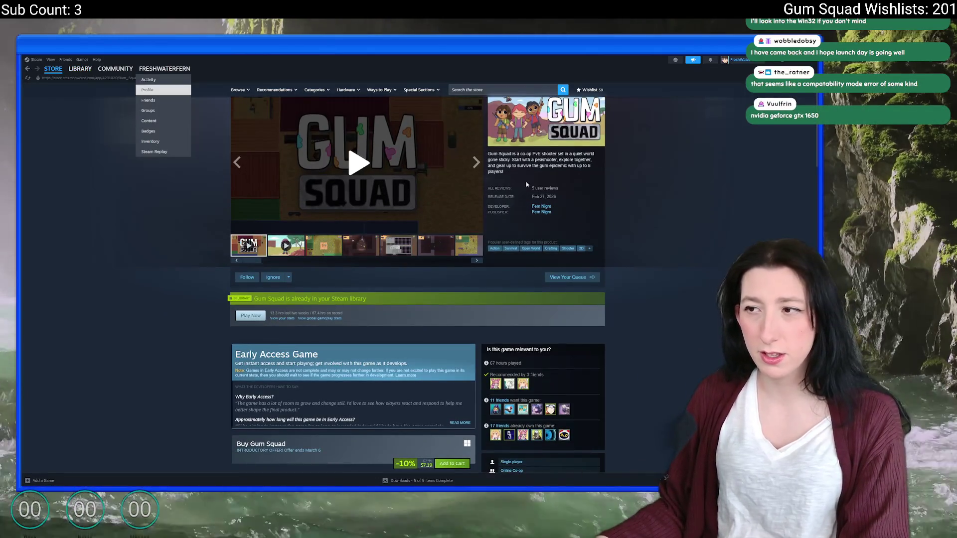
- Scroll through the store page's five Recommended user reviews and back up
scroll(420, 232, "down", 15)
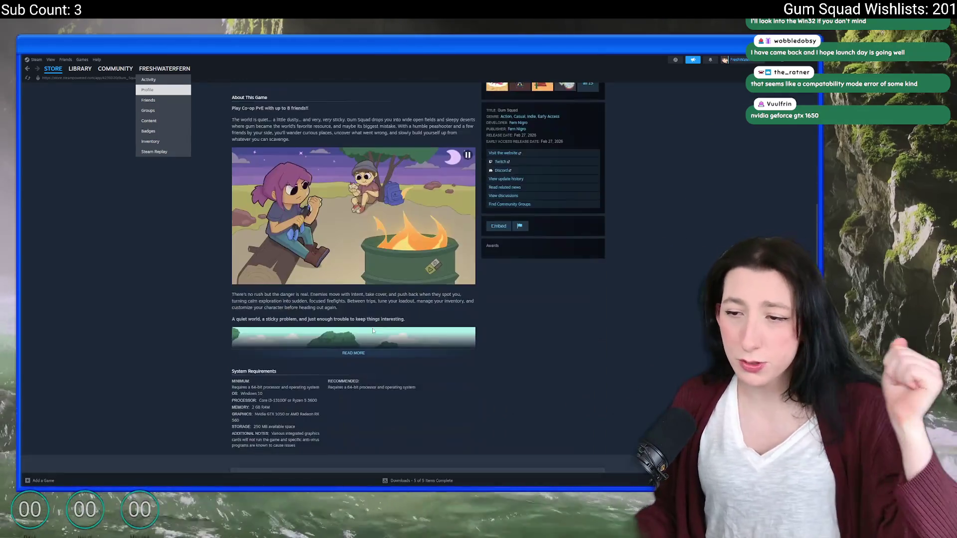
scroll(376, 205, "down", 10)
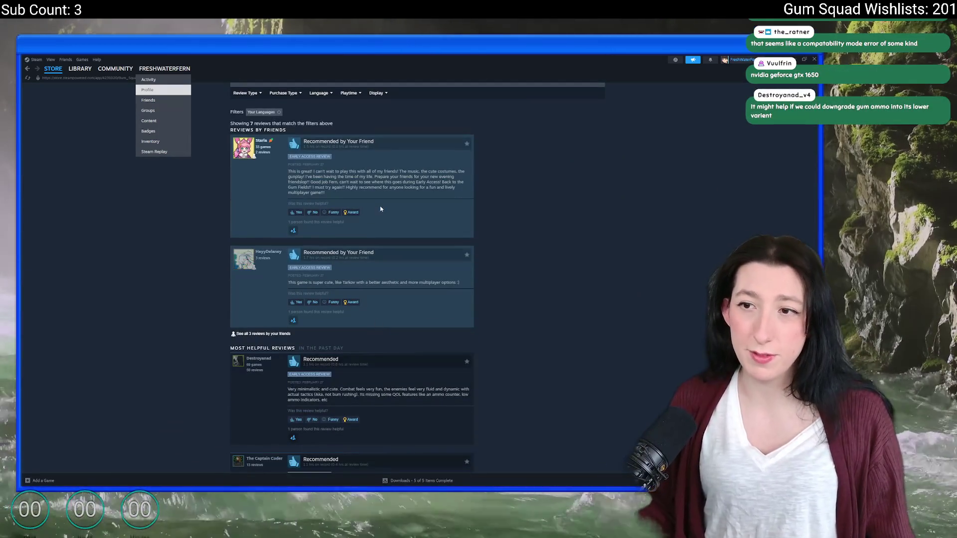
scroll(376, 205, "down", 7)
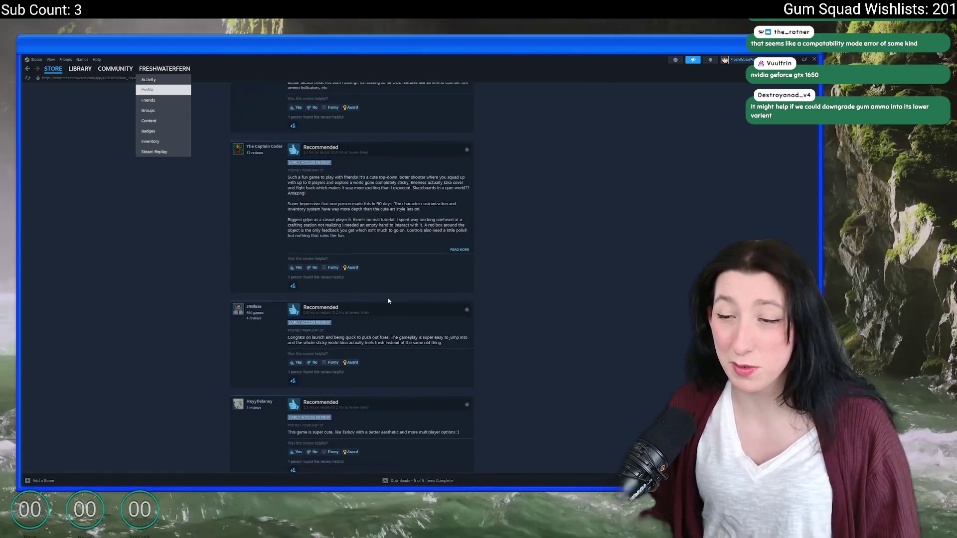
scroll(383, 305, "down", 6)
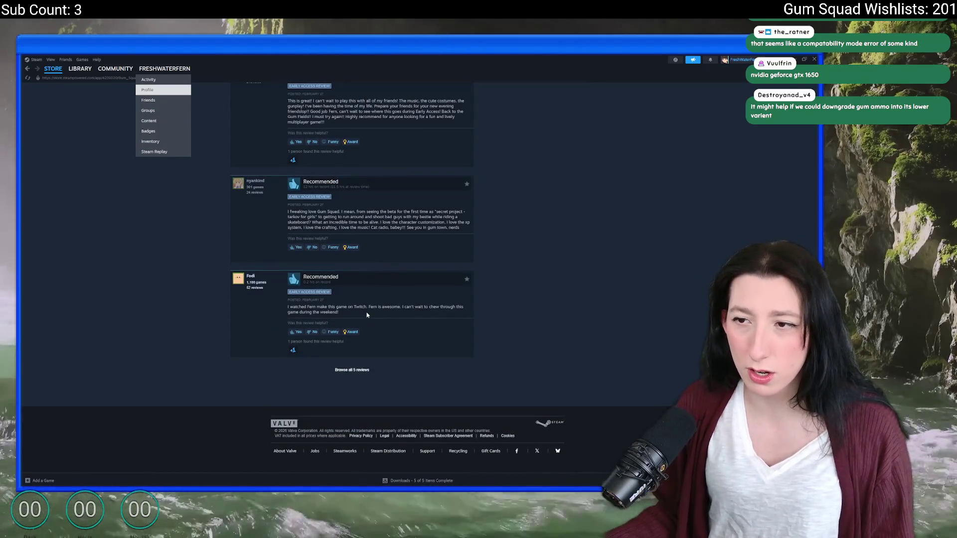
scroll(368, 308, "up", 7)
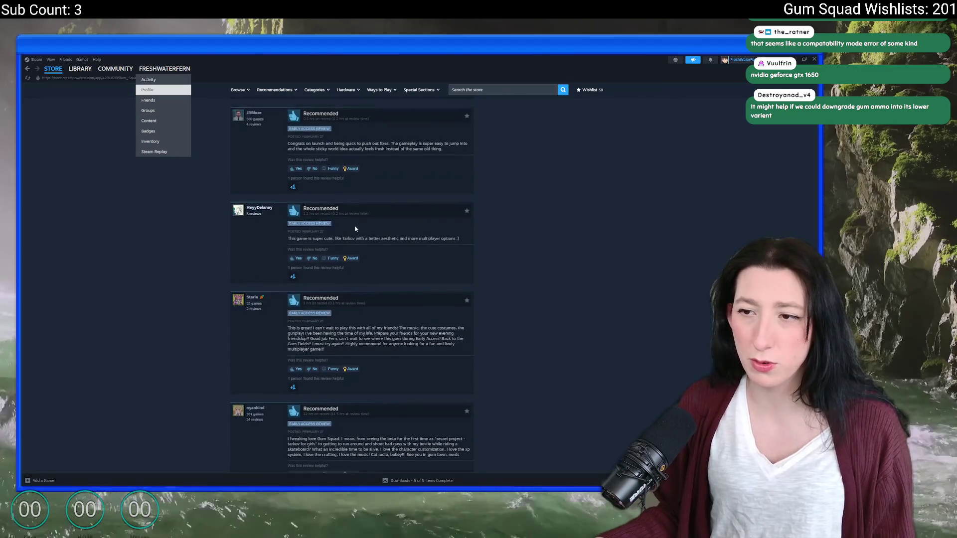
scroll(351, 244, "up", 7)
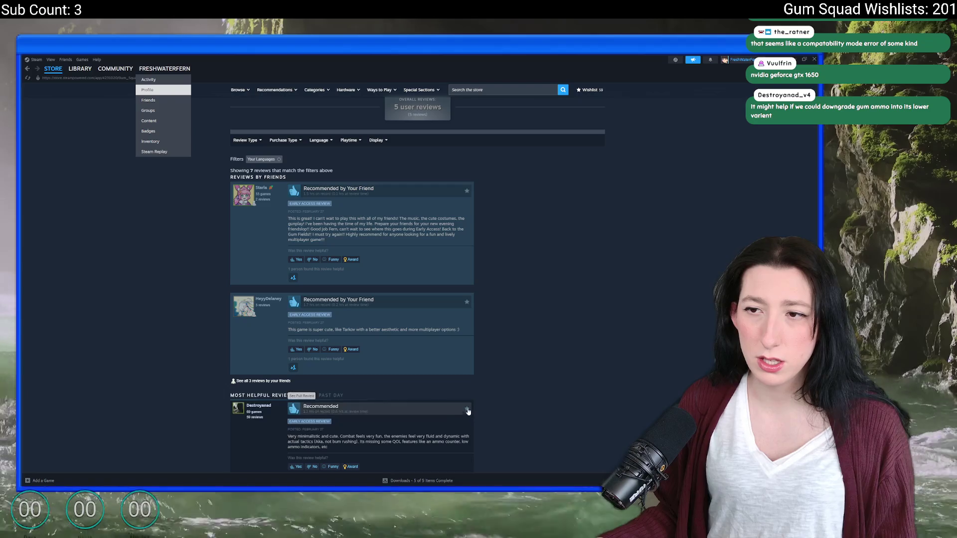
scroll(437, 295, "down", 5)
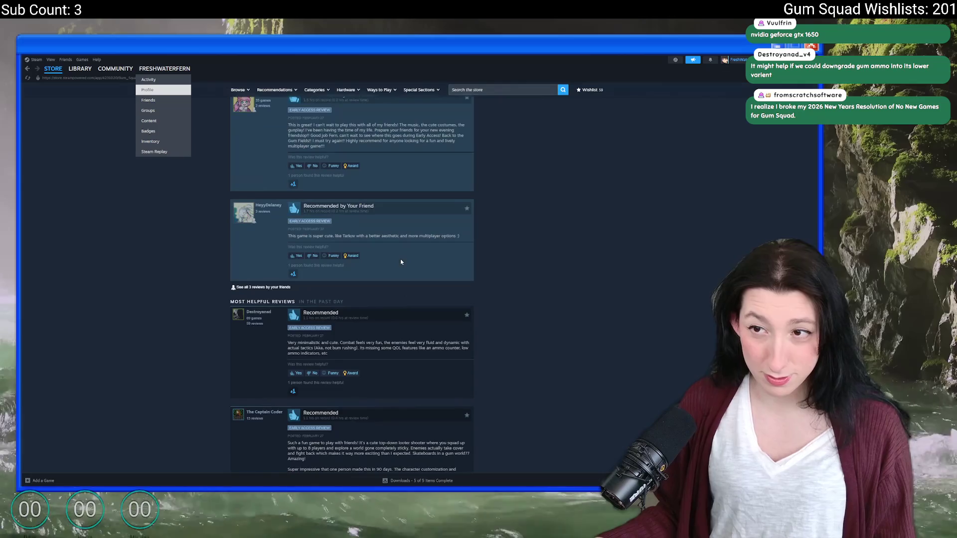
scroll(399, 260, "down", 10)
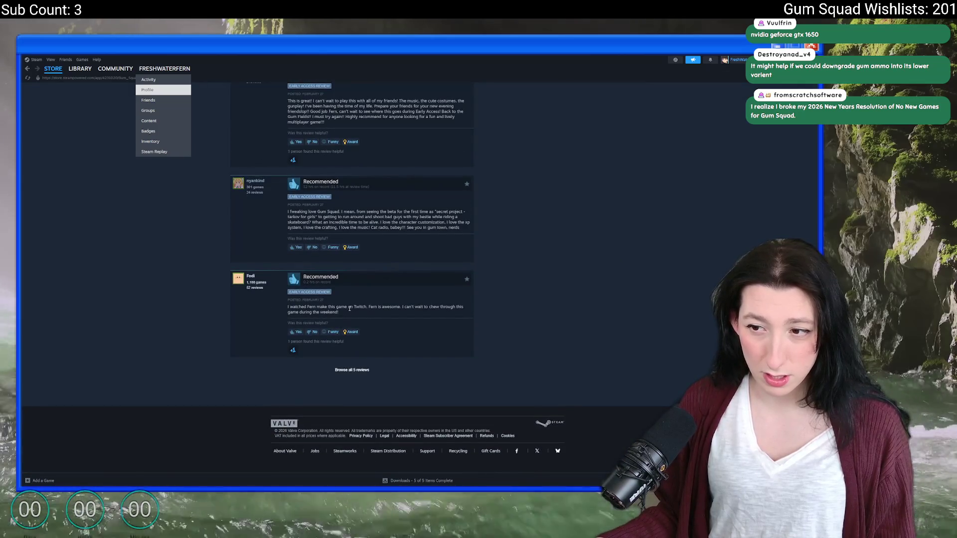
scroll(493, 387, "up", 10)
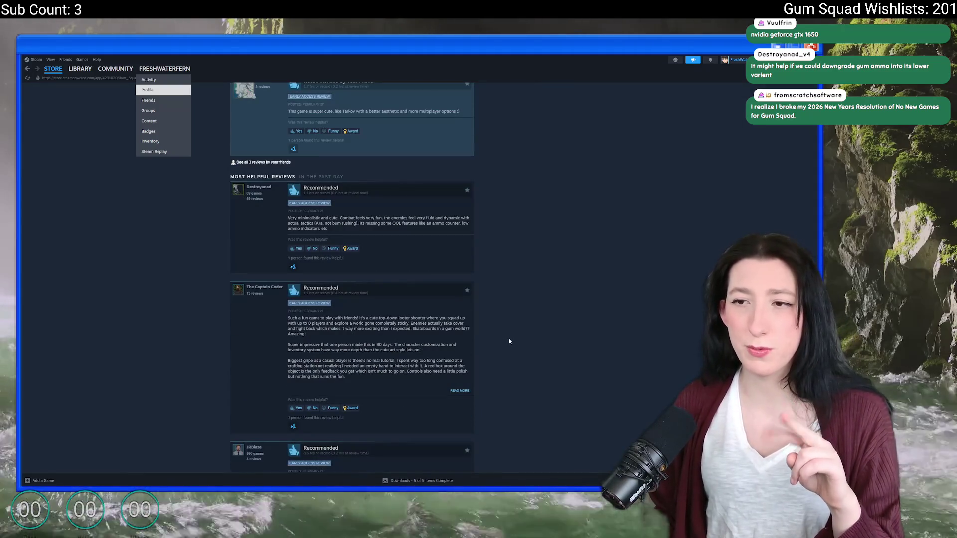
scroll(510, 341, "down", 3)
scroll(509, 341, "down", 3)
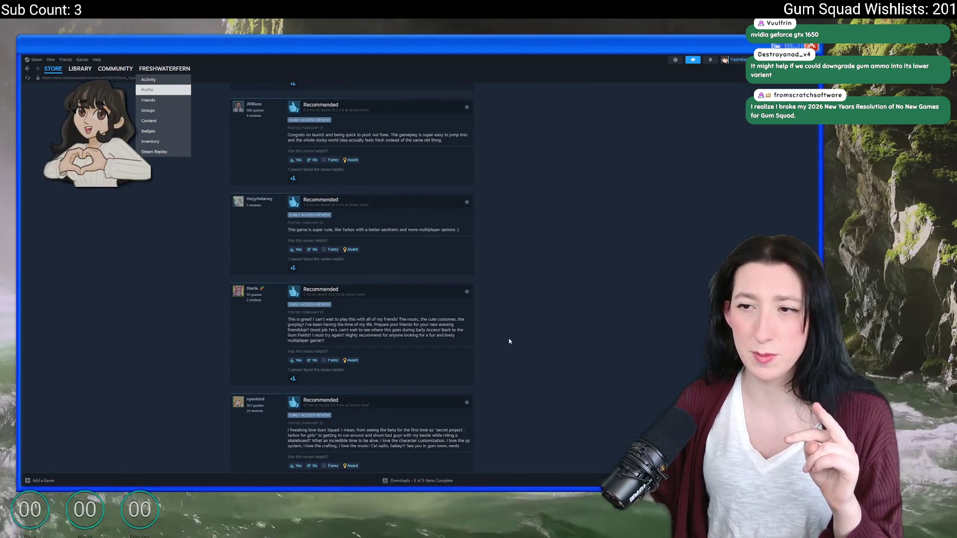
scroll(509, 341, "down", 3)
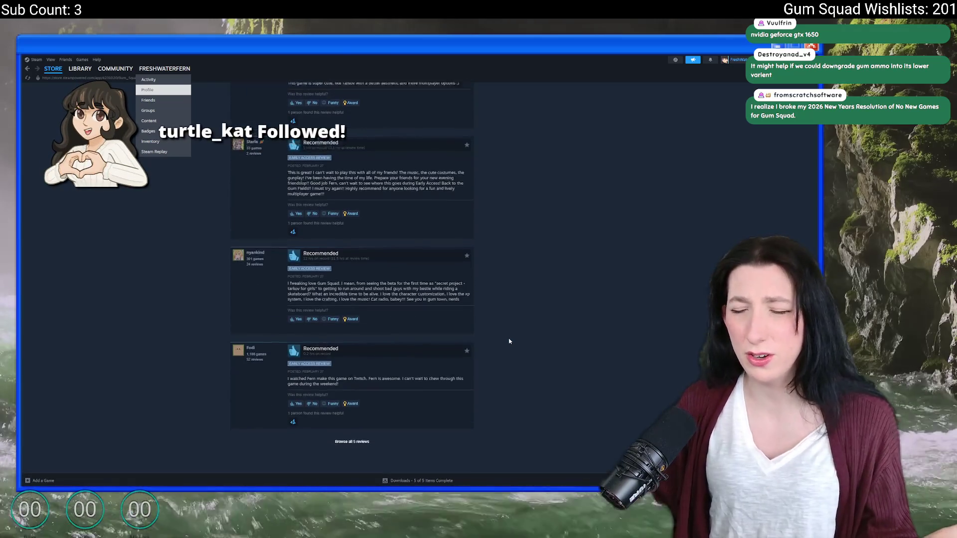
scroll(504, 339, "up", 10)
scroll(385, 267, "down", 1)
scroll(384, 267, "up", 3)
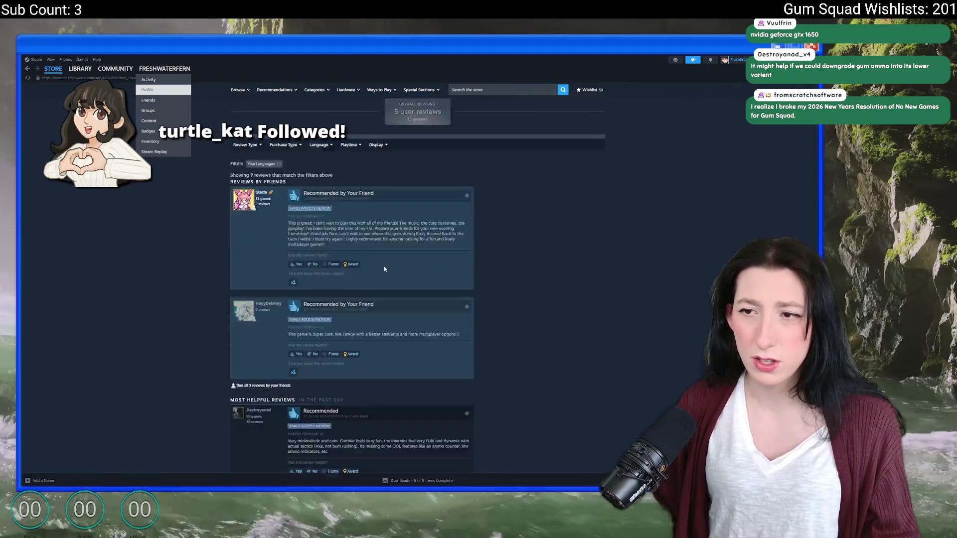
scroll(384, 267, "down", 5)
scroll(385, 188, "down", 9)
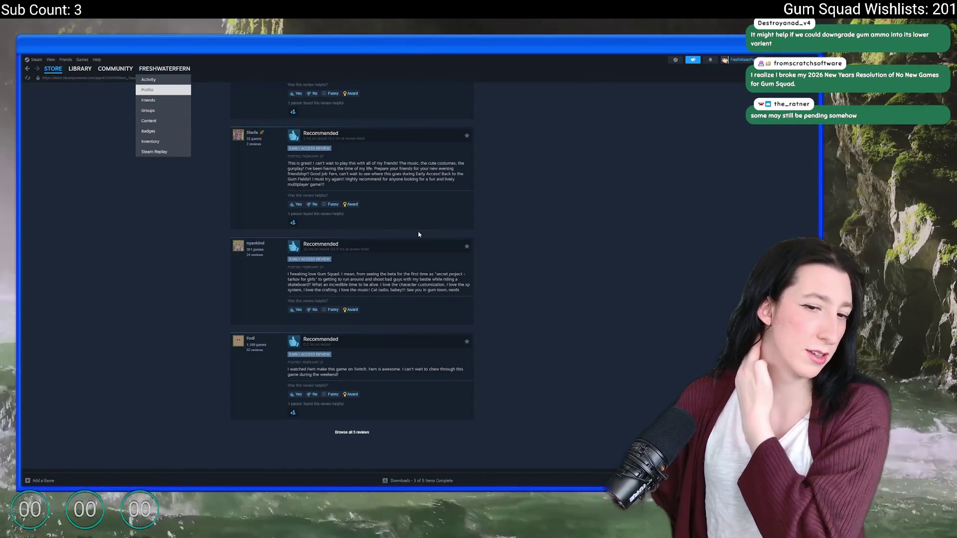
scroll(419, 234, "down", 2)
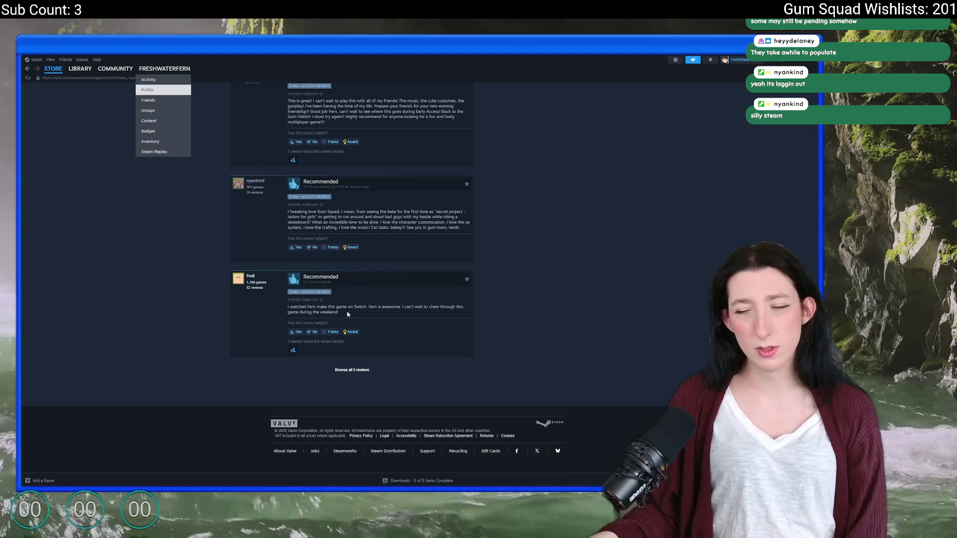
scroll(351, 274, "up", 15)
scroll(338, 266, "up", 5)
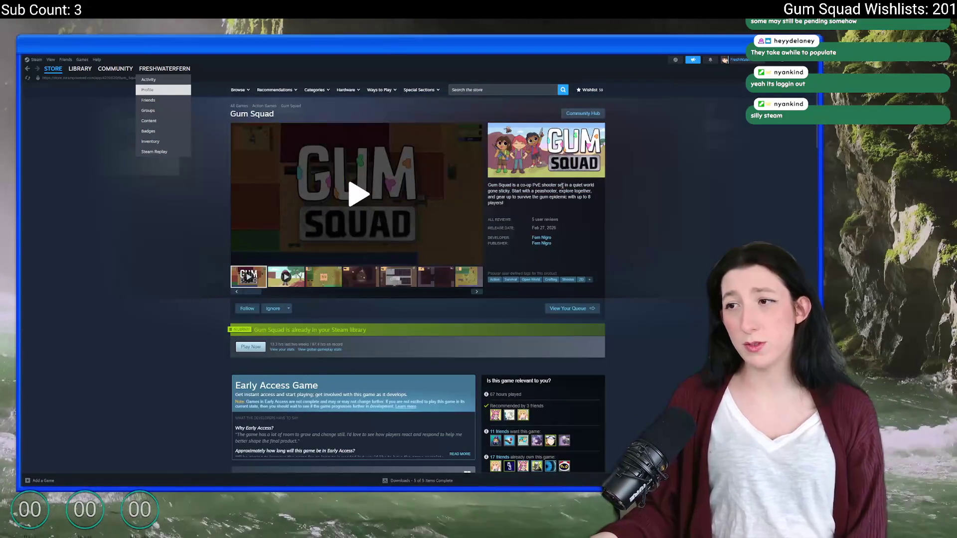
- Pause the trailer, view the 17 friends who own Gum Squad, then return to GameMaker
left_click(425, 215)
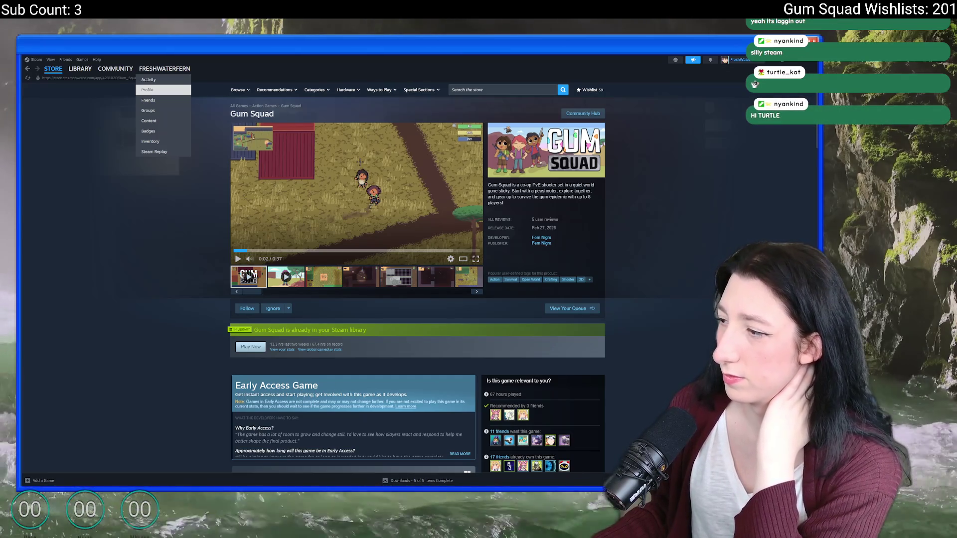
scroll(690, 263, "down", 3)
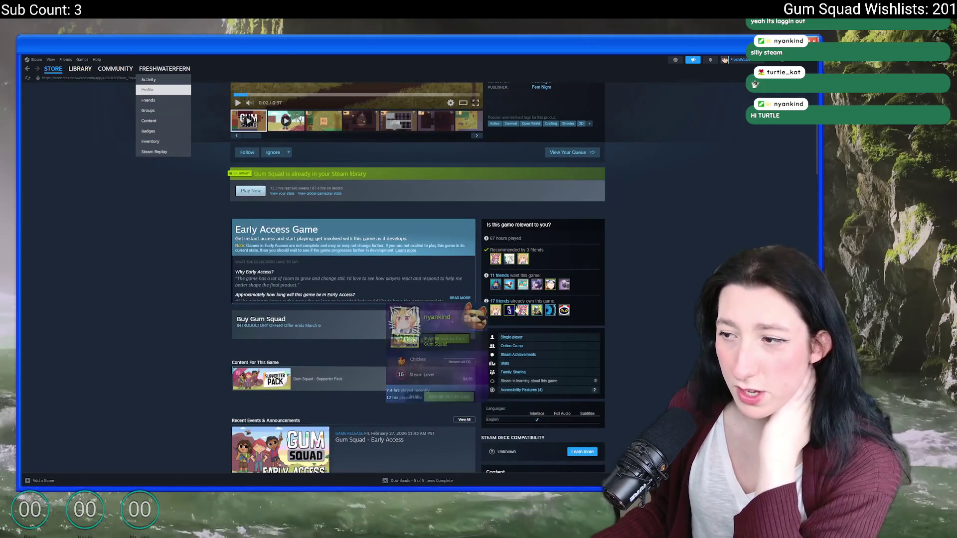
left_click(506, 302)
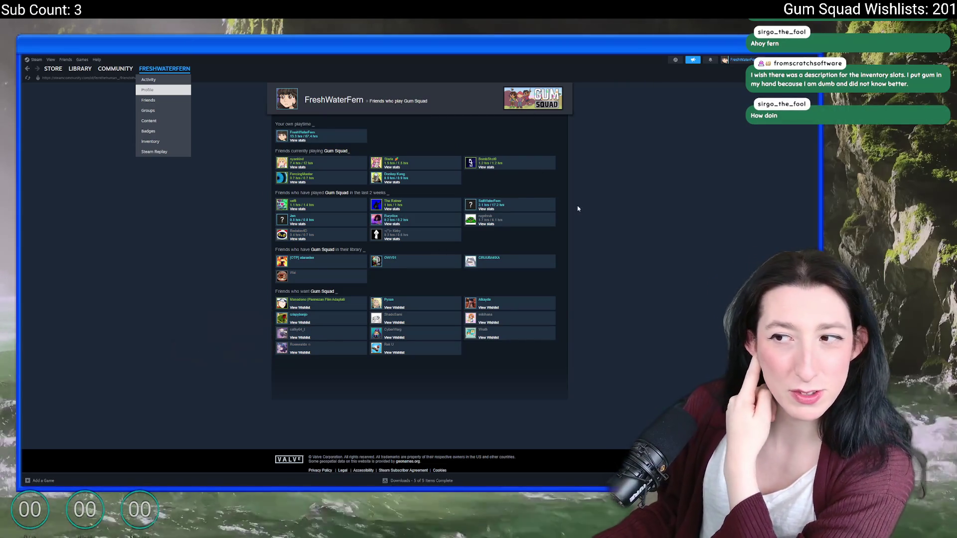
key("alt+Tab")
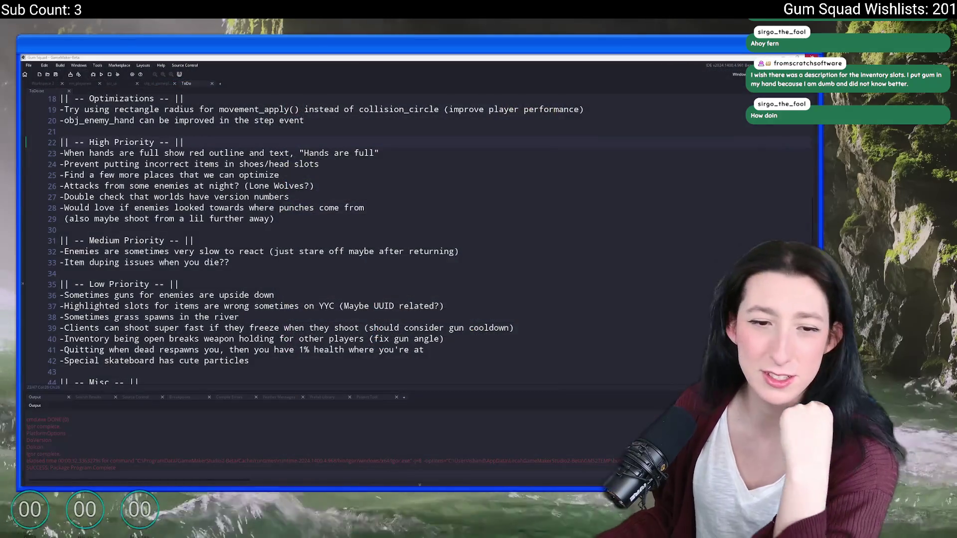
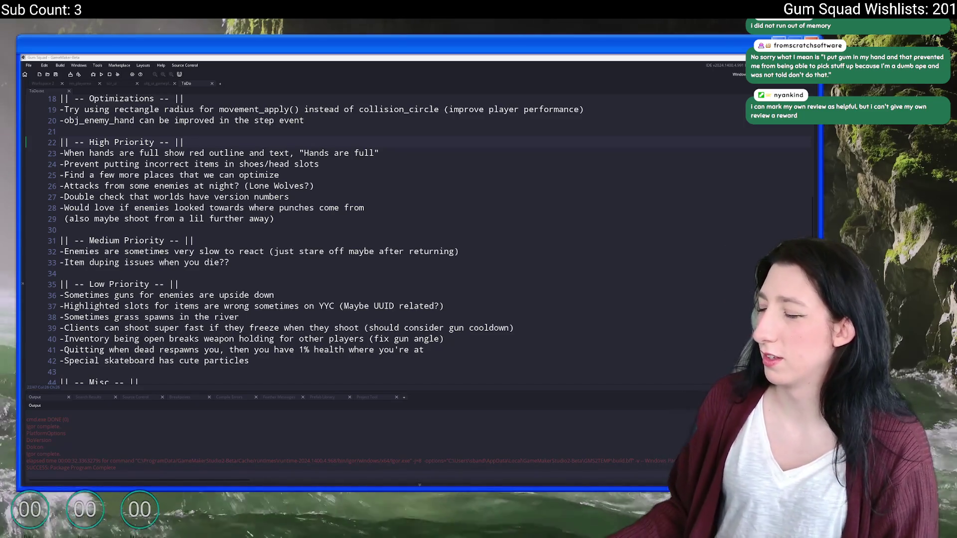
- Leave the GameMaker ToDo notes and switch to Steam's Gum Squad friends page
left_click(525, 239)
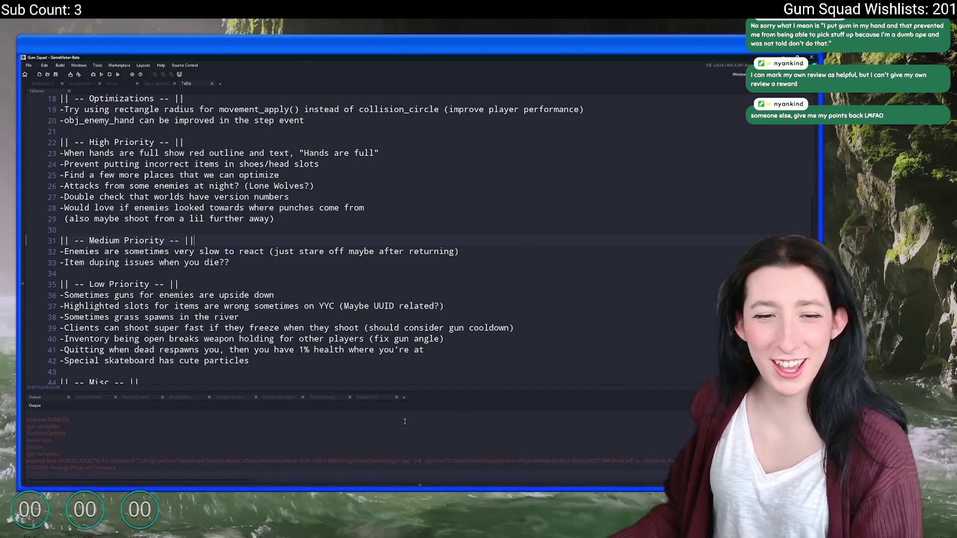
key("alt+Tab")
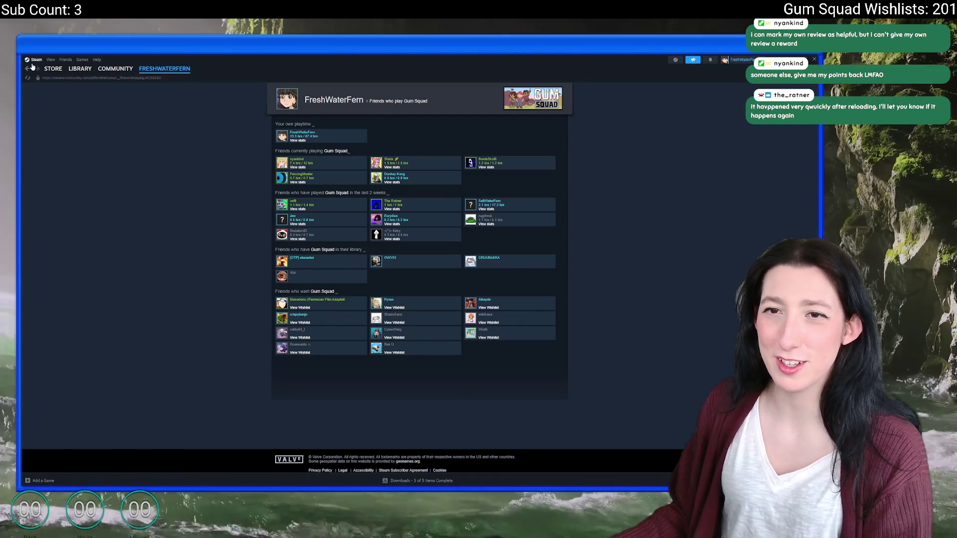
- Go back to the Gum Squad store page and reload it
left_click(28, 70)
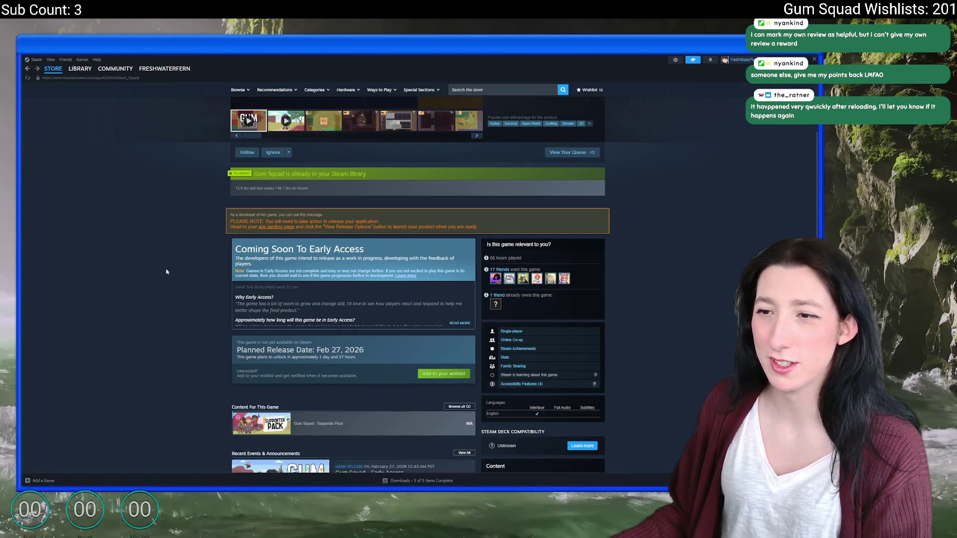
scroll(186, 264, "down", 10)
scroll(455, 349, "up", 10)
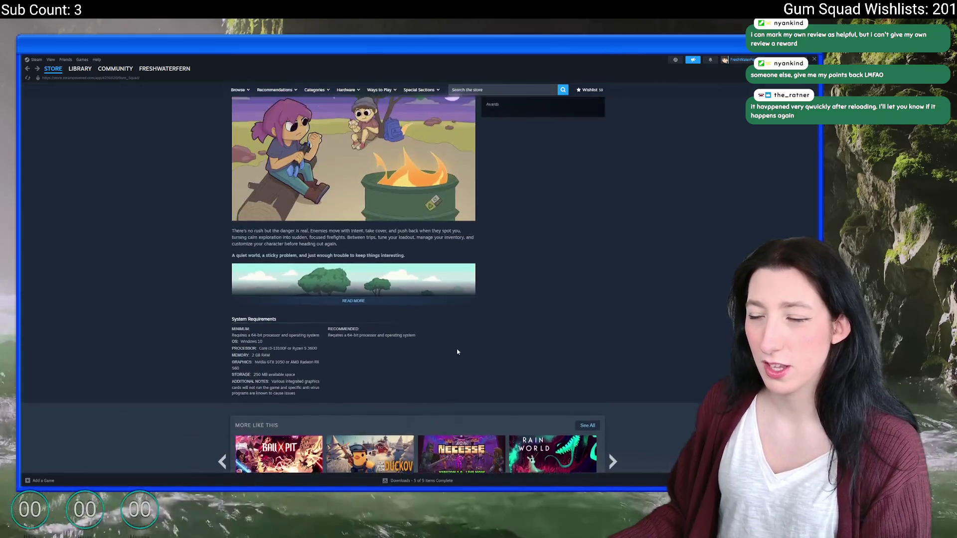
right_click(679, 299)
left_click(692, 325)
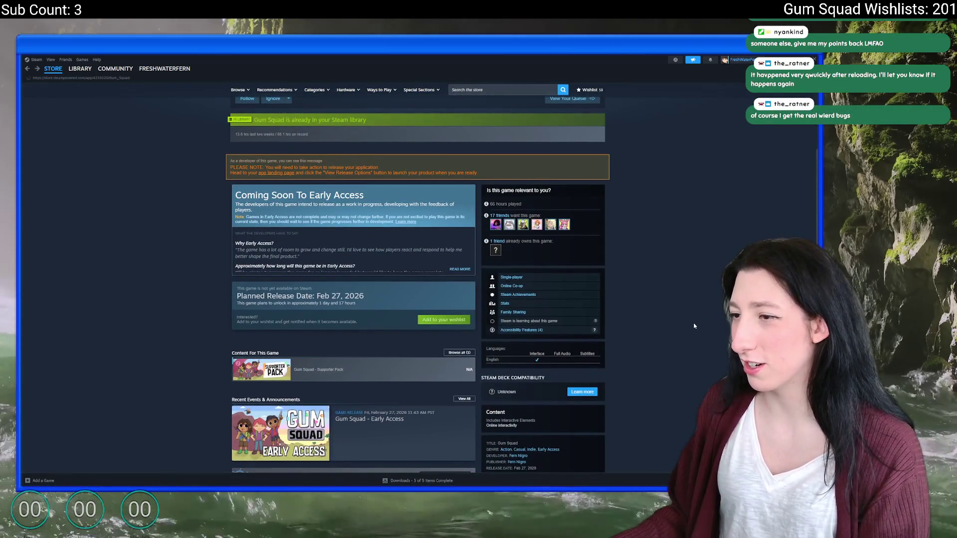
- Rate the friend's recommended review as helpful and begin giving it an award
scroll(621, 361, "down", 10)
scroll(348, 297, "down", 10)
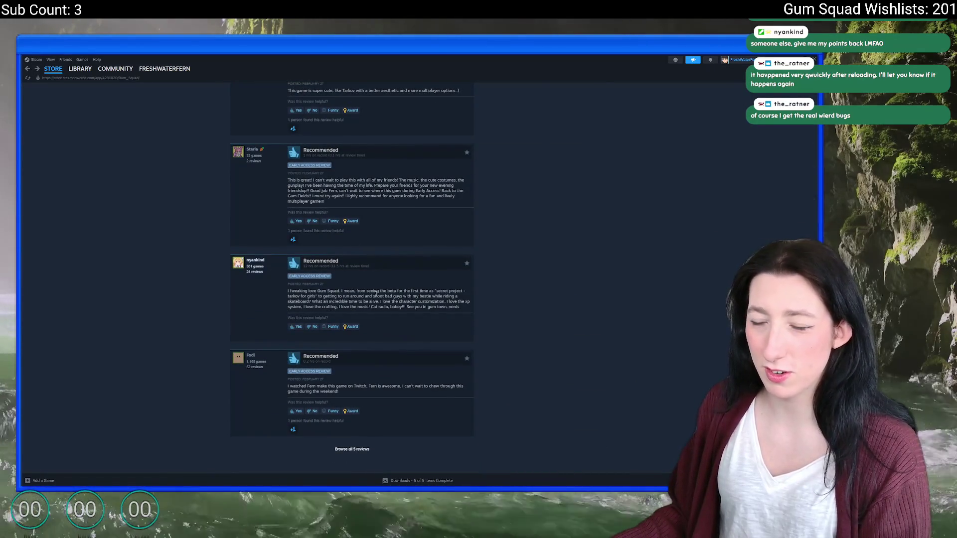
left_click(298, 326)
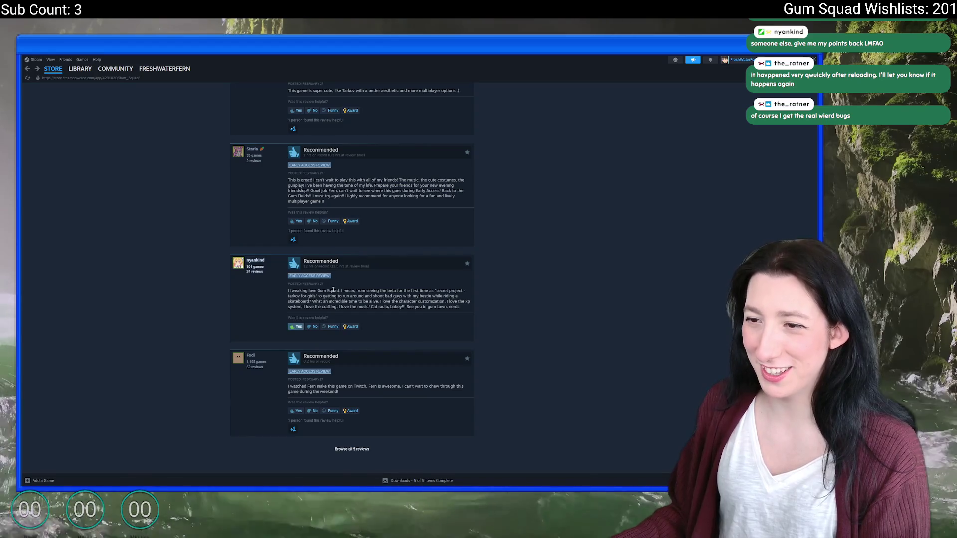
left_click_drag(340, 291, 314, 294)
left_click(314, 294)
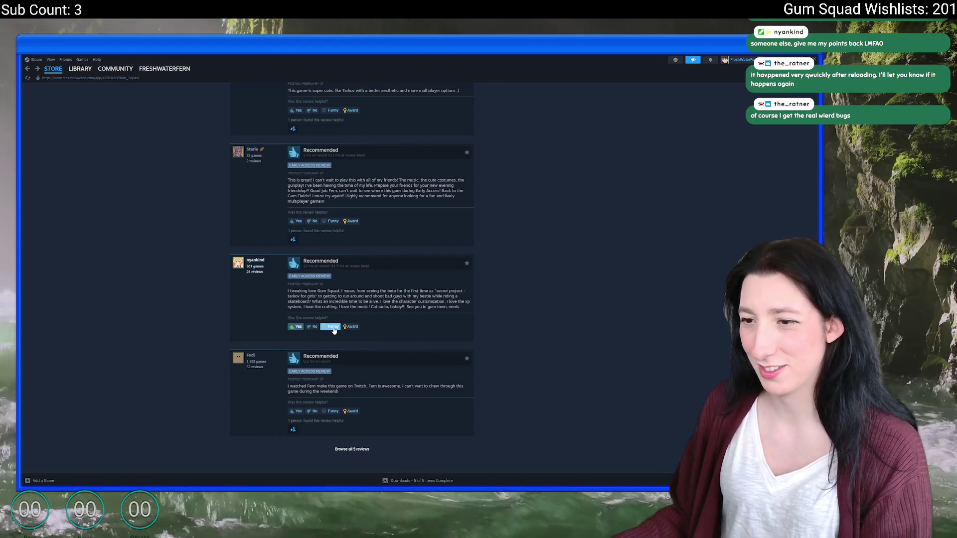
left_click(350, 327)
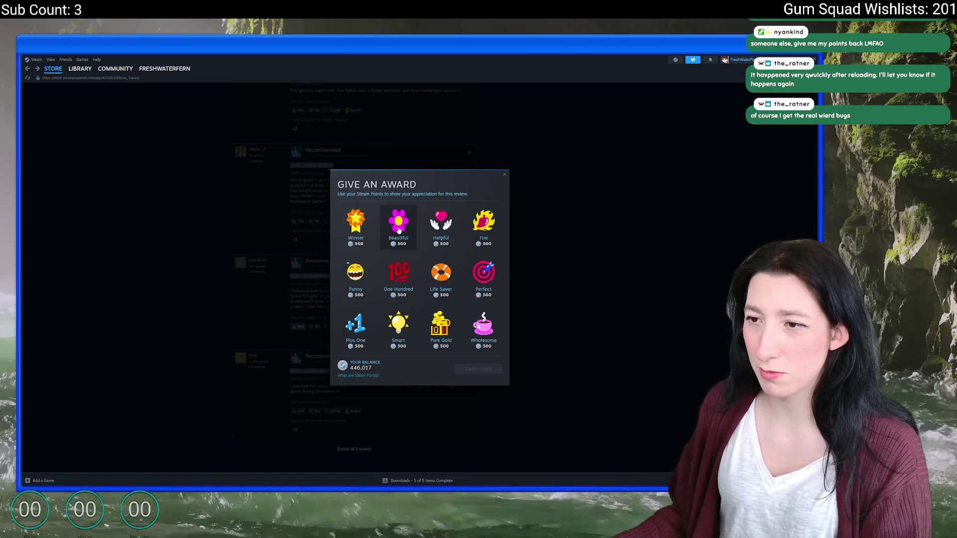
- Give the review the Winner award for 500 points
left_click(357, 224)
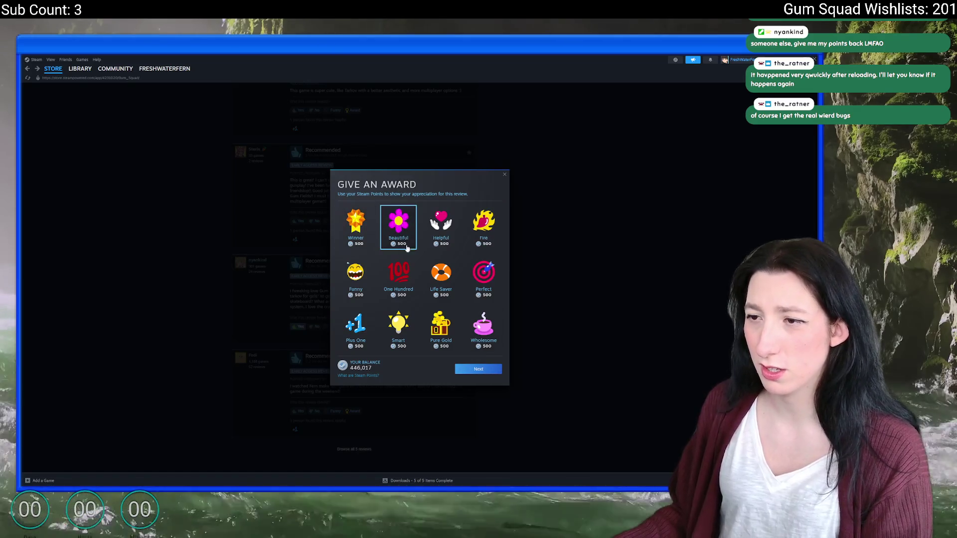
left_click(464, 370)
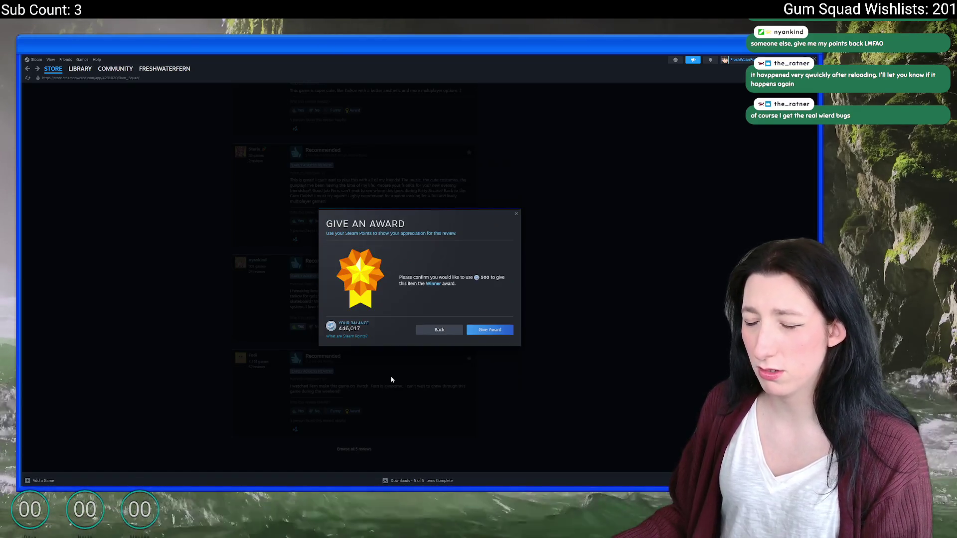
left_click(489, 329)
left_click(490, 330)
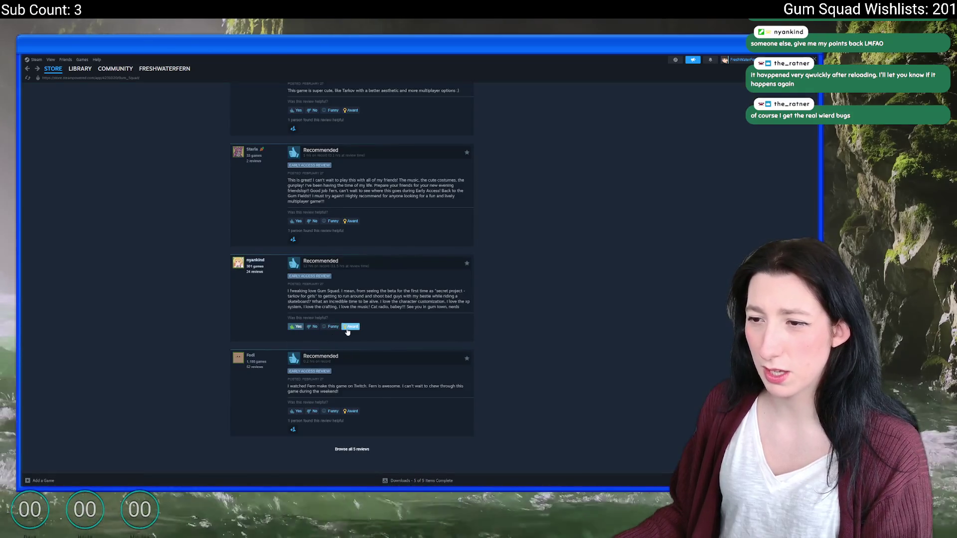
- Give the review a second award, Wholesome
left_click(349, 329)
left_click(483, 326)
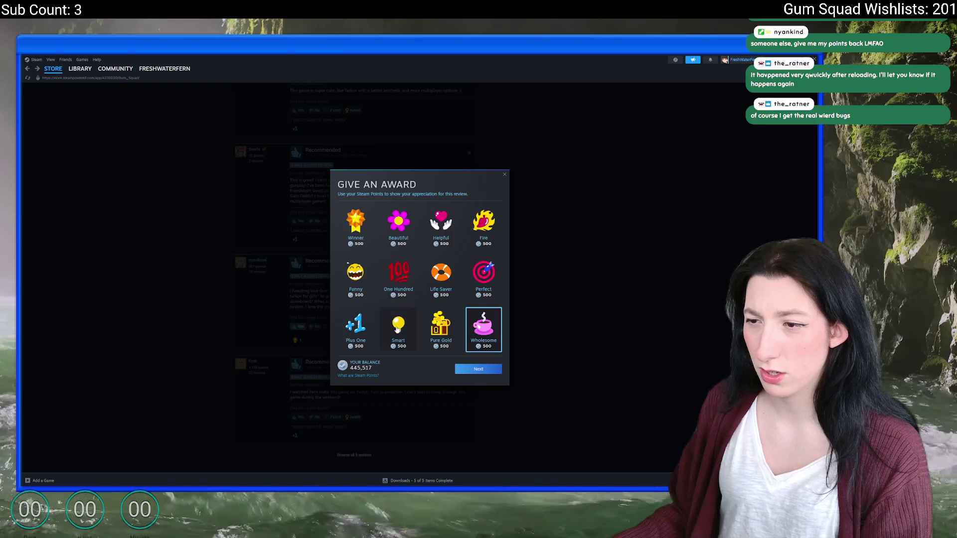
left_click(479, 370)
left_click(465, 330)
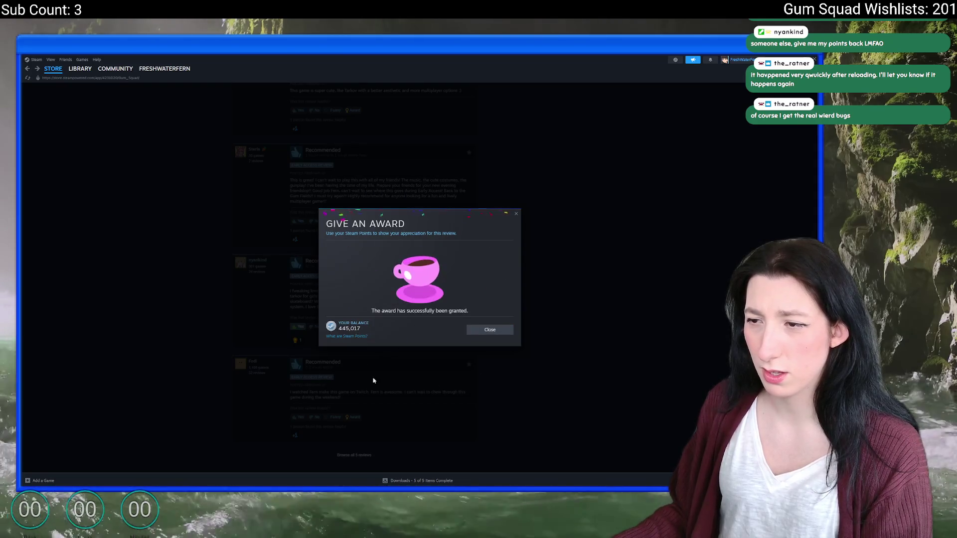
left_click(488, 329)
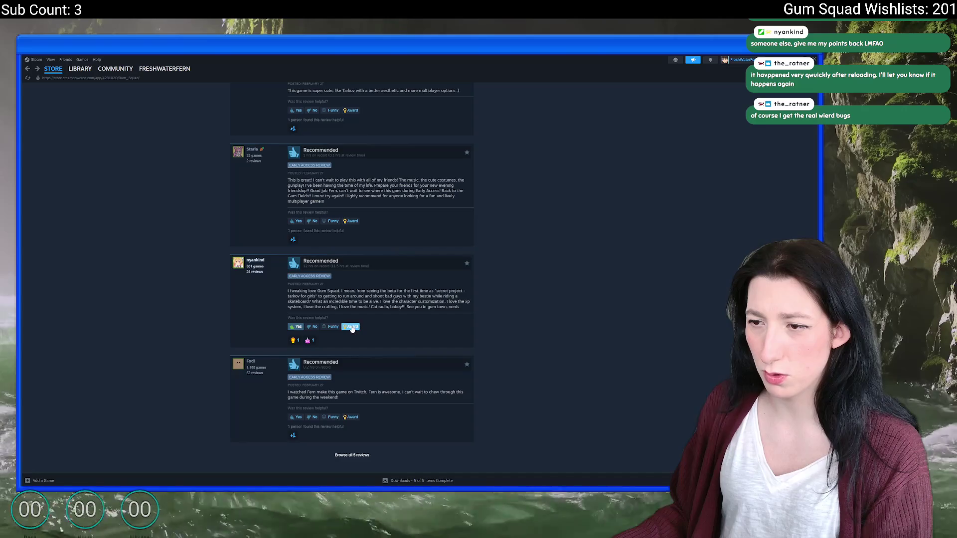
- Give the review a third award, Plus One
left_click(351, 327)
left_click(355, 326)
left_click(479, 369)
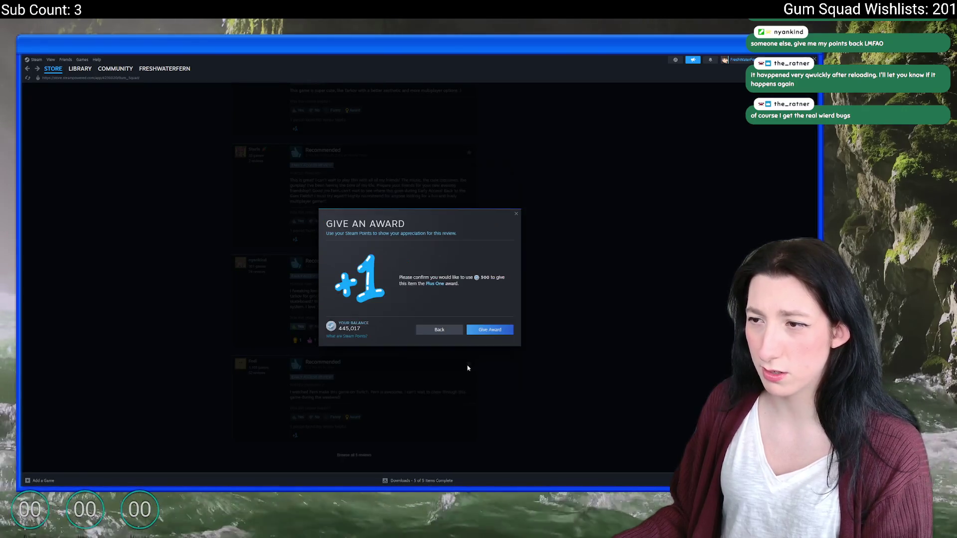
left_click(492, 331)
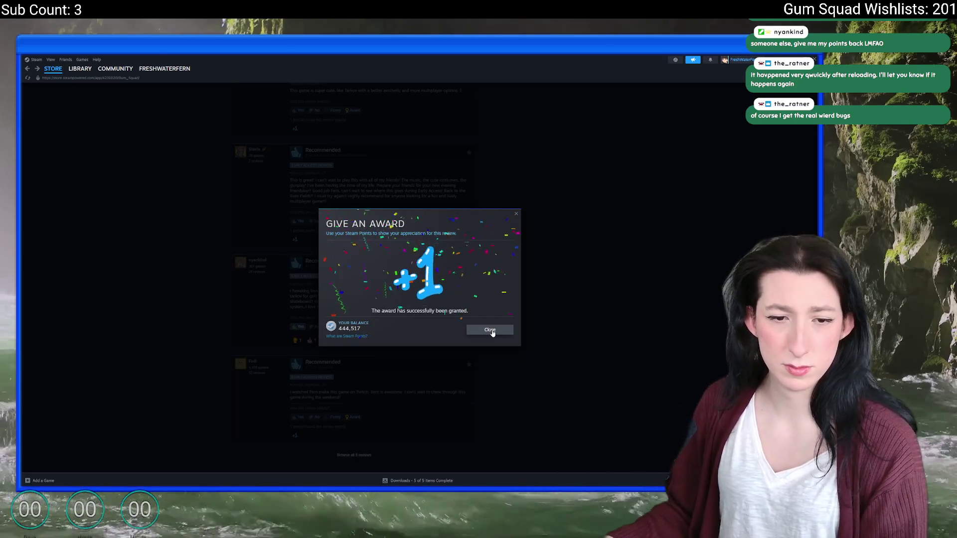
left_click(491, 331)
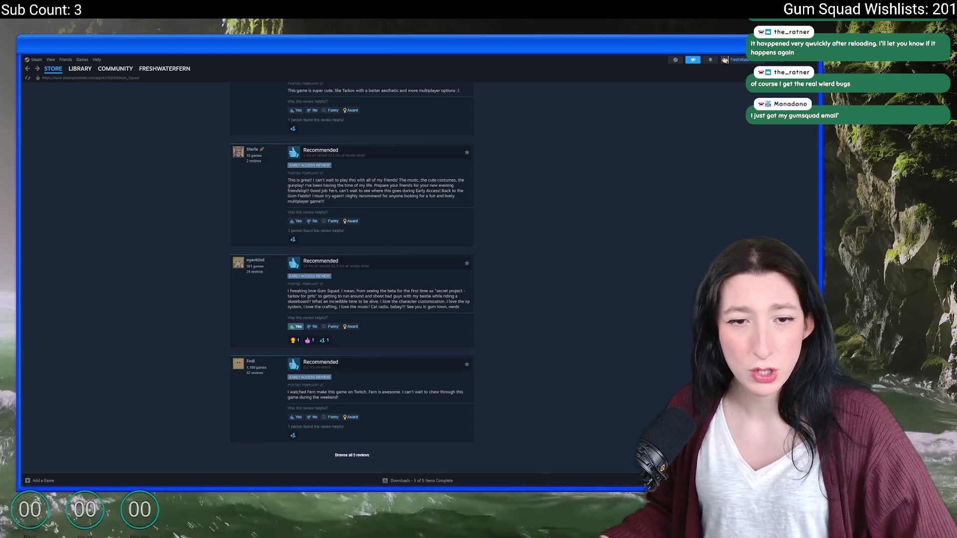
- Scroll the store page back to the top and return to the GameMaker ToDo notes
scroll(500, 324, "up", 10)
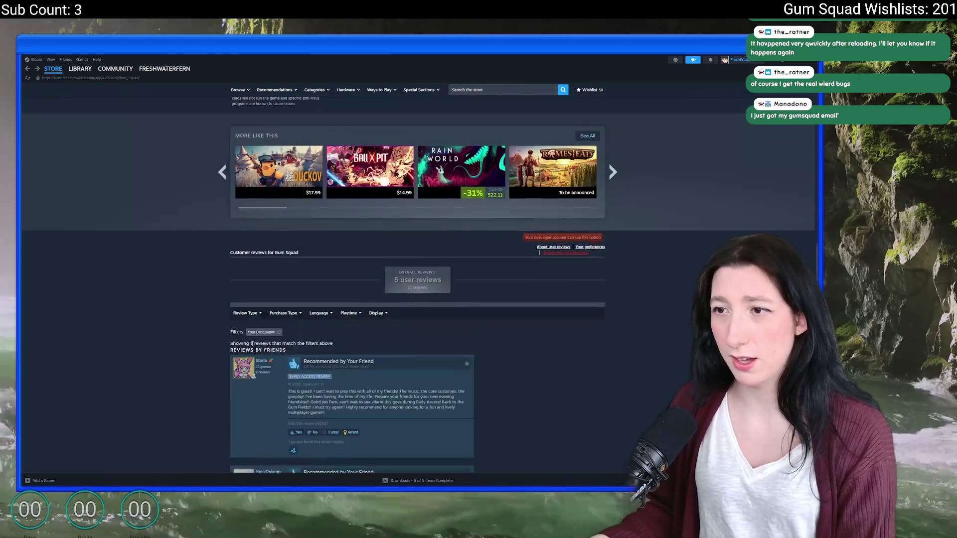
scroll(500, 324, "up", 15)
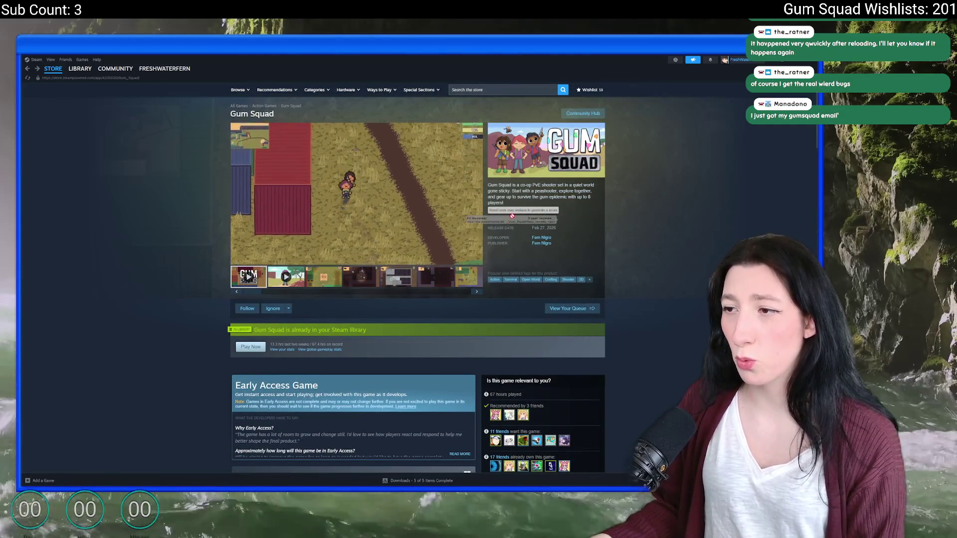
key("alt+Tab")
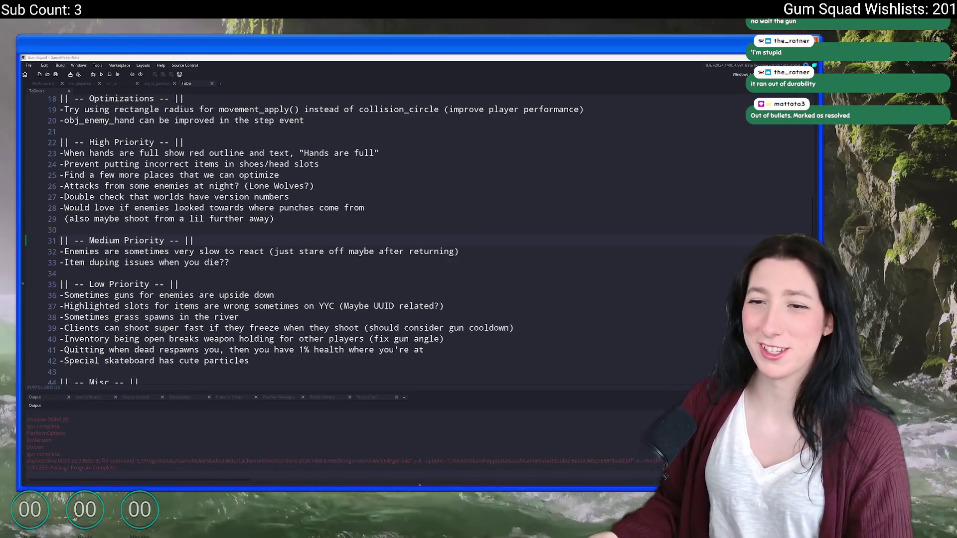
- Search the whole project for 'Interact'
left_click(412, 151)
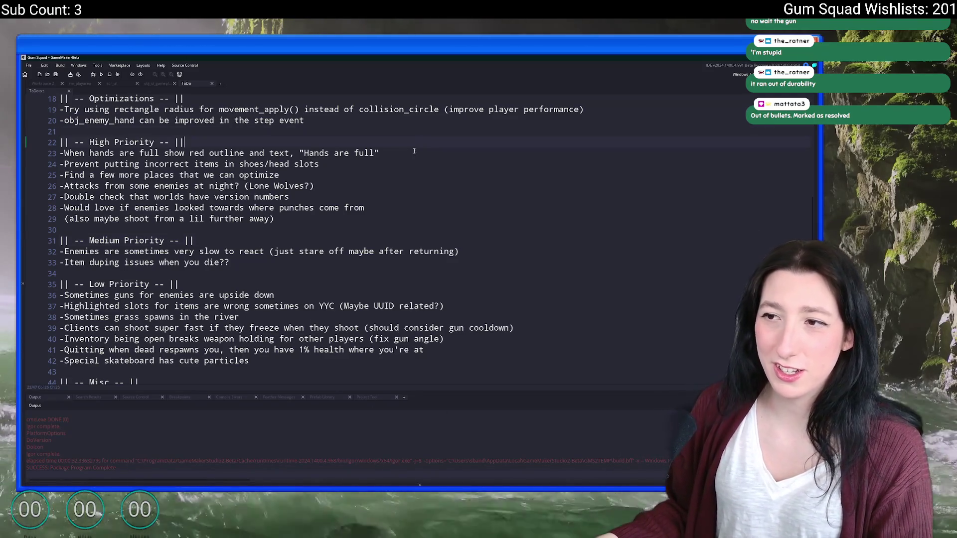
key("ctrl+t")
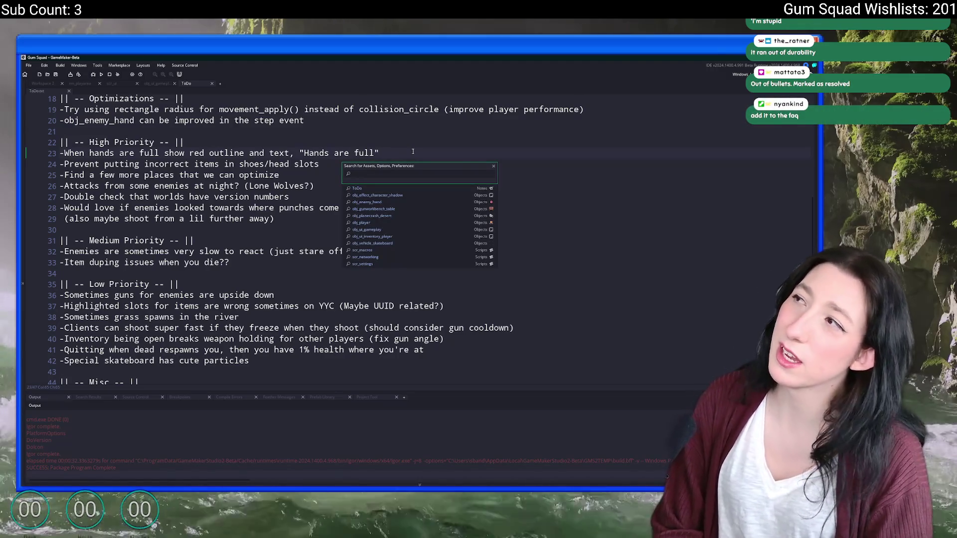
key("ctrl+f")
type("E")
key("Return")
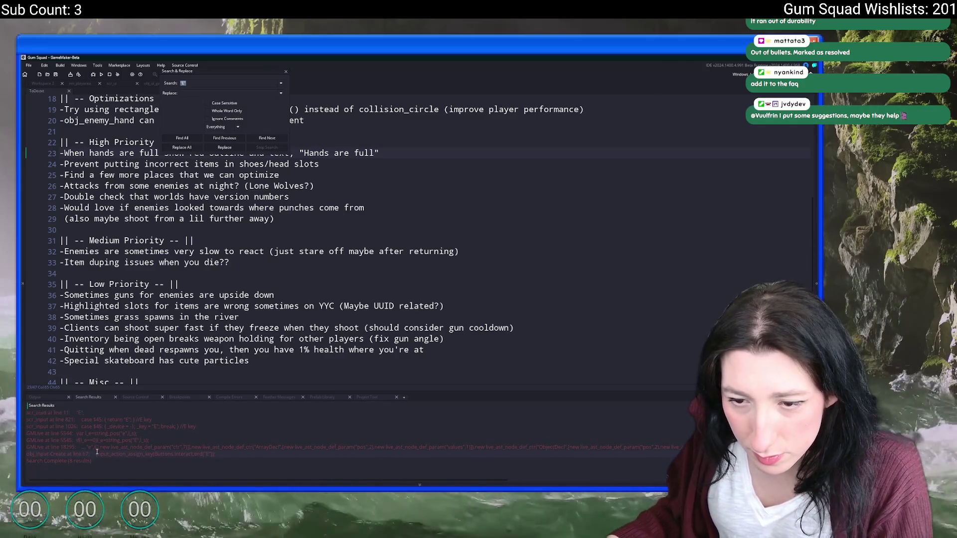
type("Interaction")
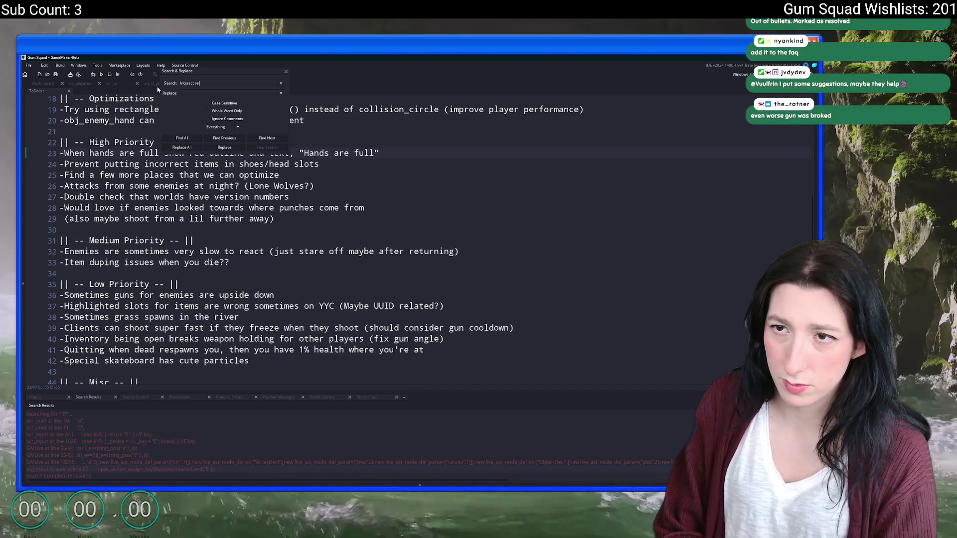
key("BackSpace")
key("BackSpace")
key("BackSpace")
type("nteract")
key("Return")
- Open obj_interactable's Draw GUI Begin event from the search results
scroll(148, 441, "down", 5)
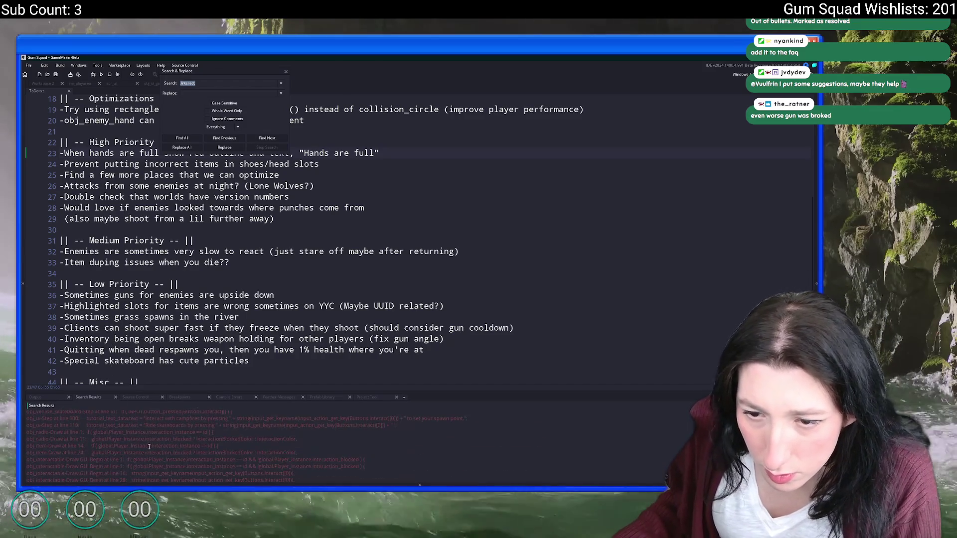
scroll(157, 443, "down", 1)
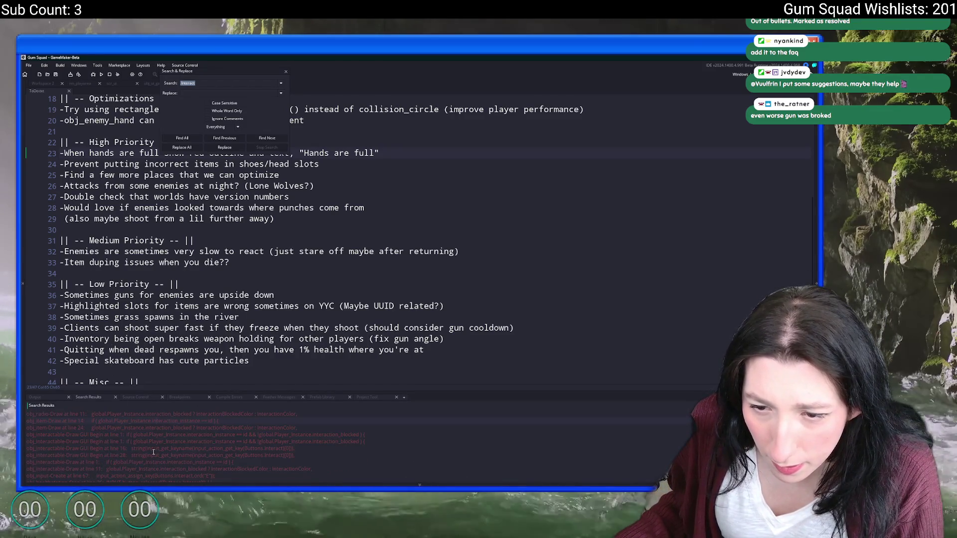
double_click(167, 435)
scroll(448, 239, "down", 1)
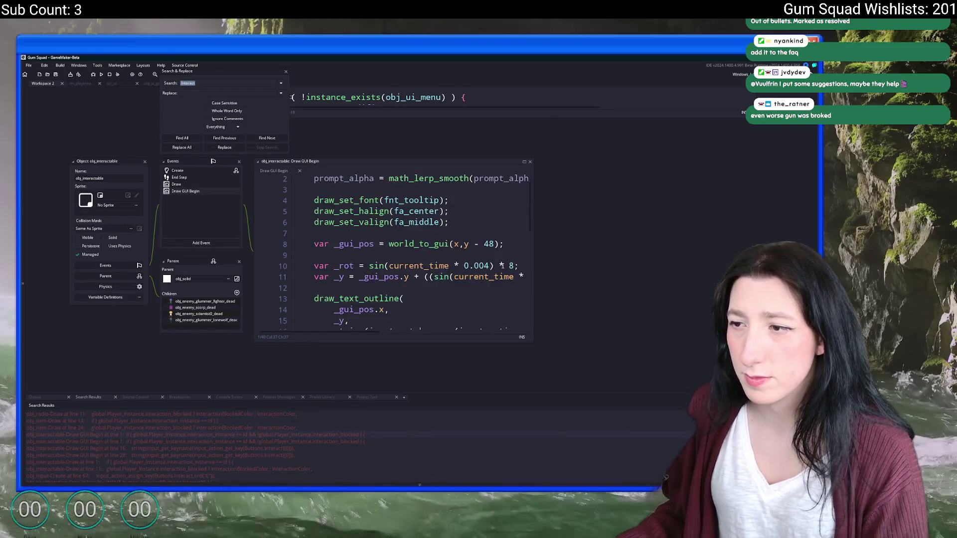
- Maximize the code editor and remove the interaction_blocked check from the first condition
left_click(500, 266)
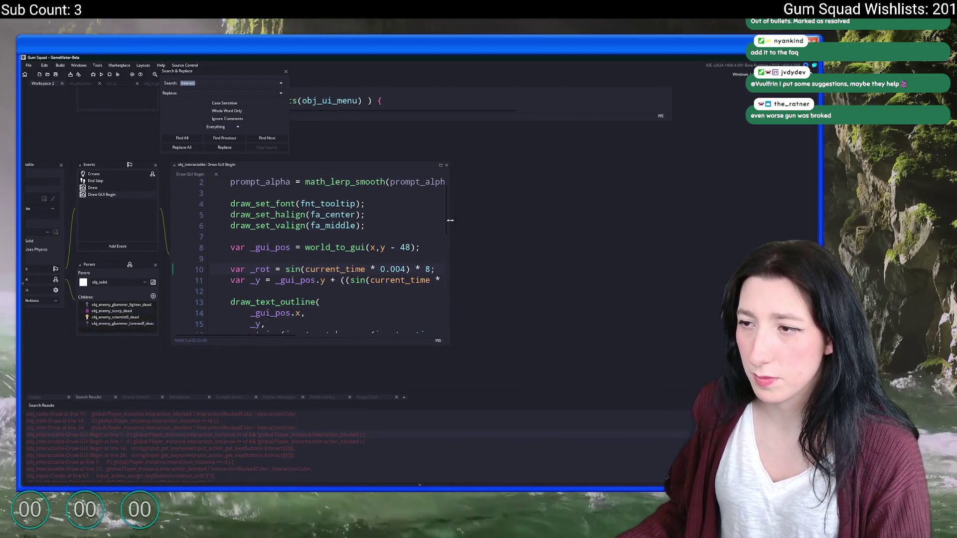
scroll(454, 224, "down", 3)
scroll(448, 212, "up", 2)
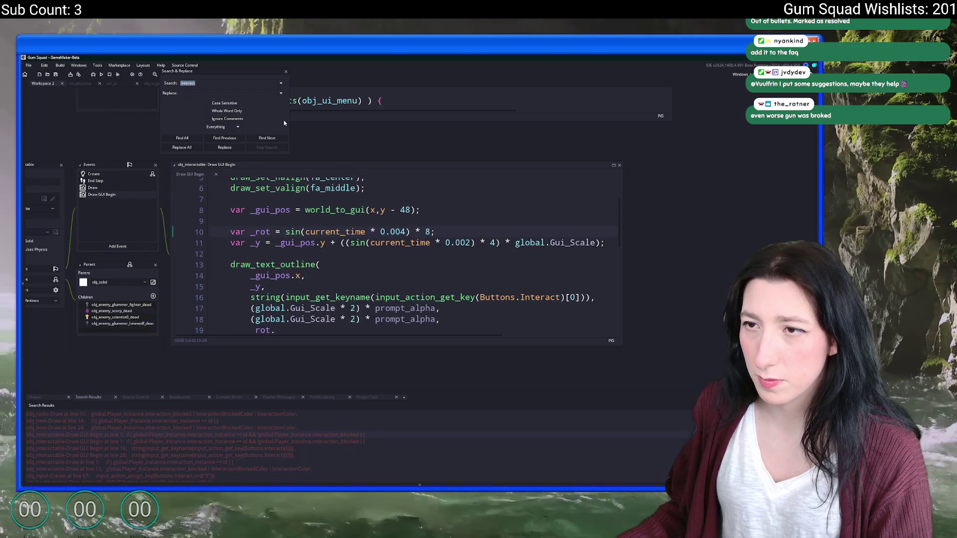
scroll(439, 236, "up", 2)
left_click(614, 167)
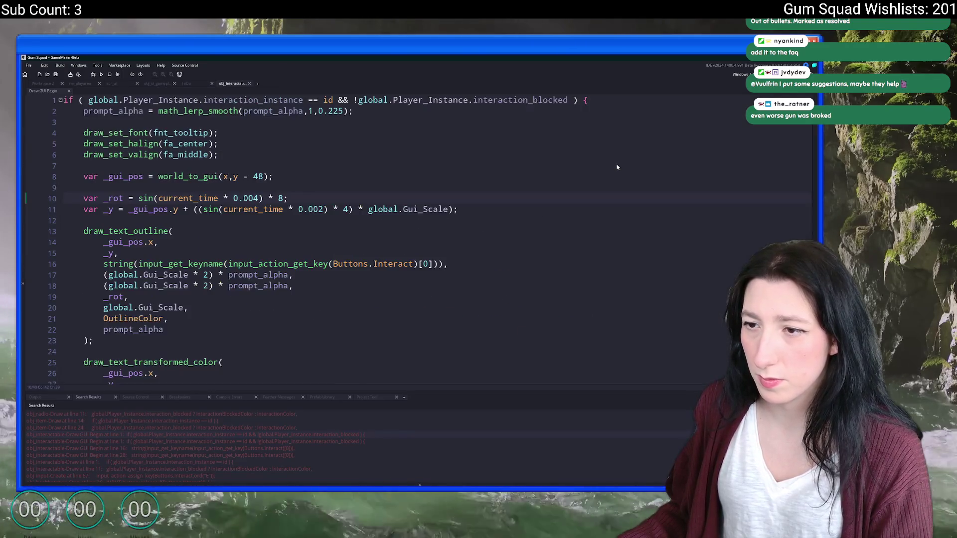
left_click_drag(567, 100, 357, 99)
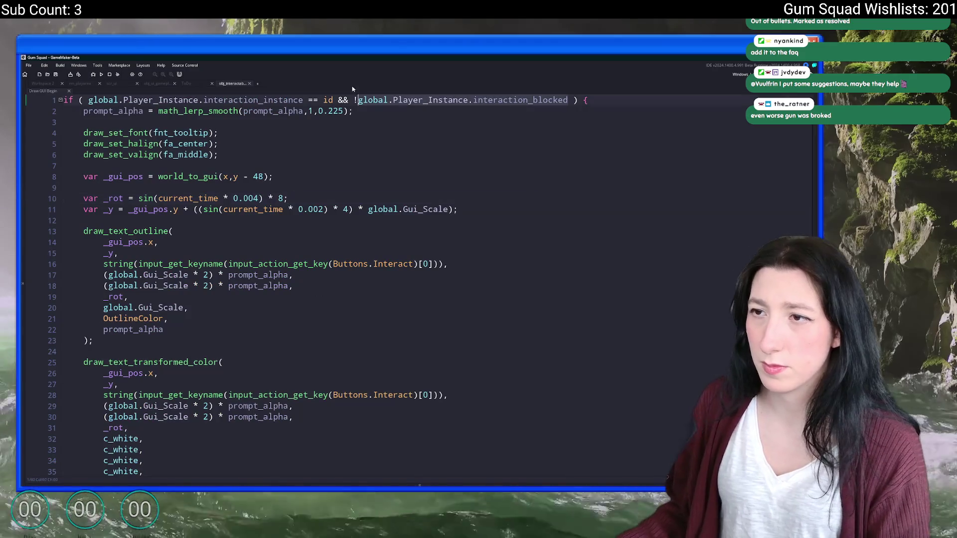
key("BackSpace")
key("BackSpace")
key("BackSpace")
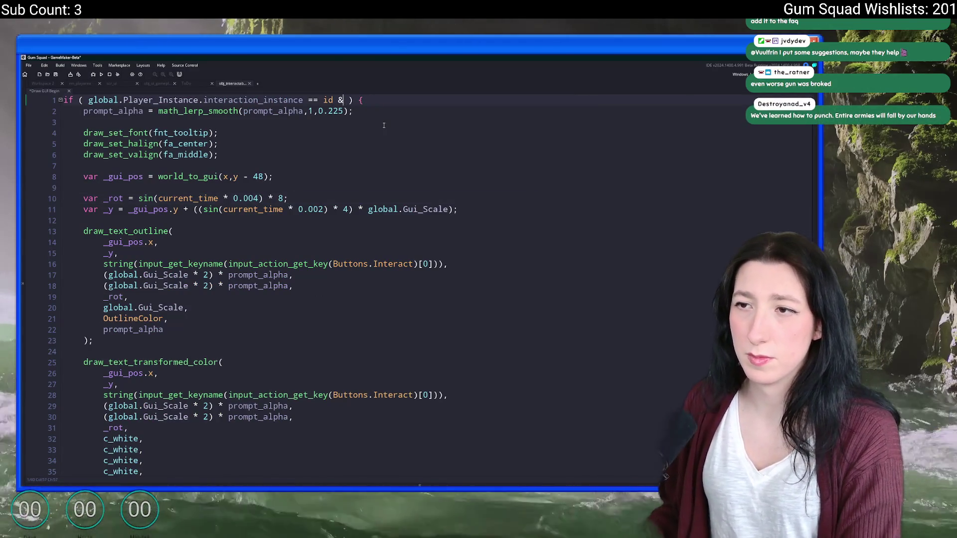
- Add a _text variable and an if block testing global.Player_Instance.interaction_blocked
left_click(165, 242)
left_click(198, 210)
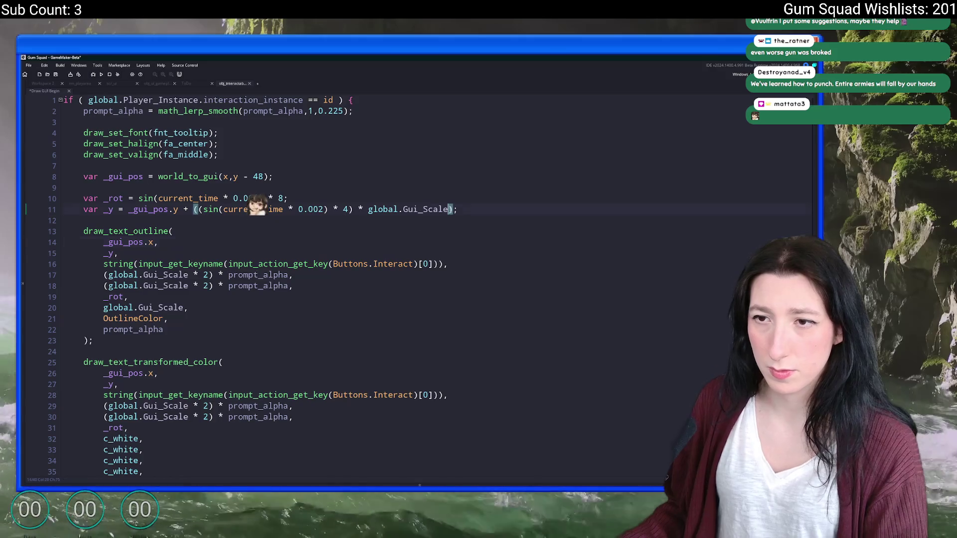
scroll(331, 282, "down", 2)
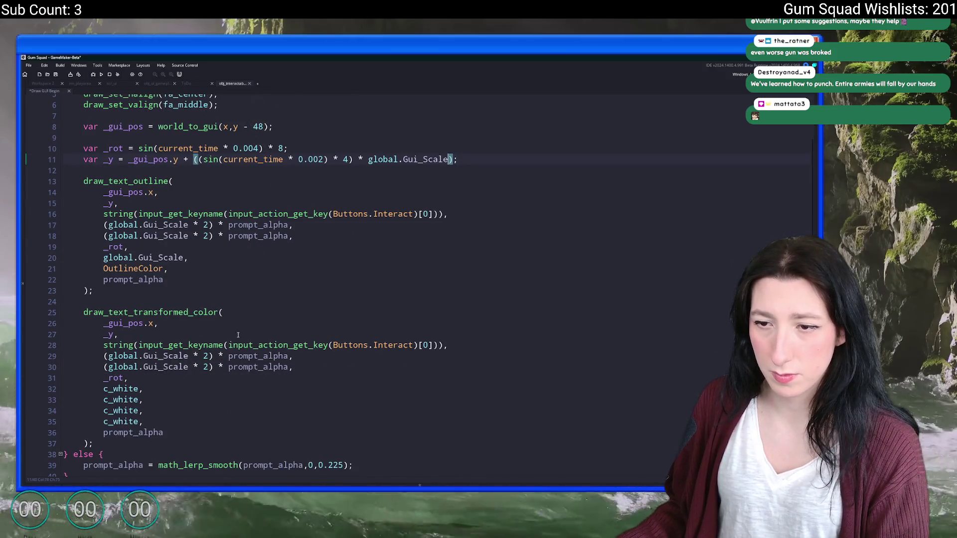
scroll(331, 281, "up", 2)
left_click(495, 200)
key("Return")
key("Return")
type("var ")
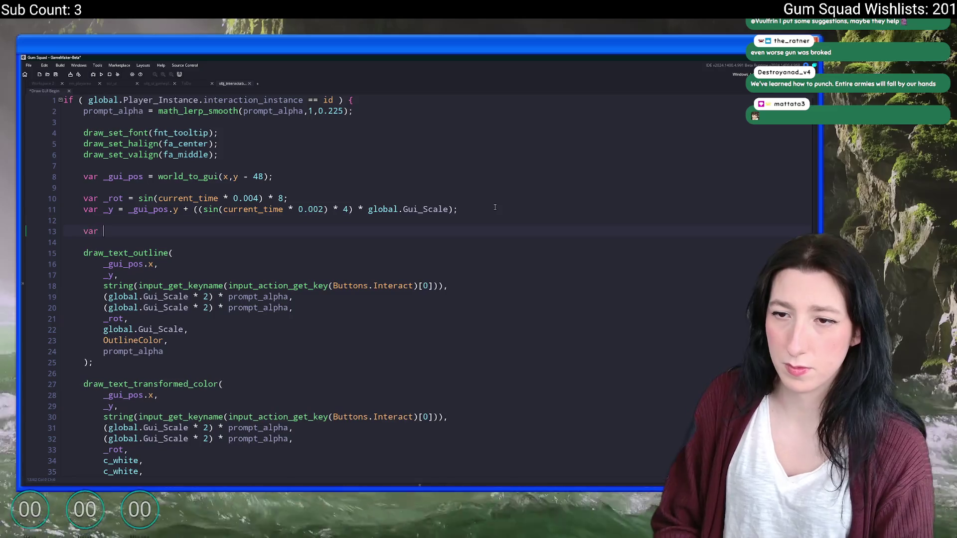
type("_text = \"\";")
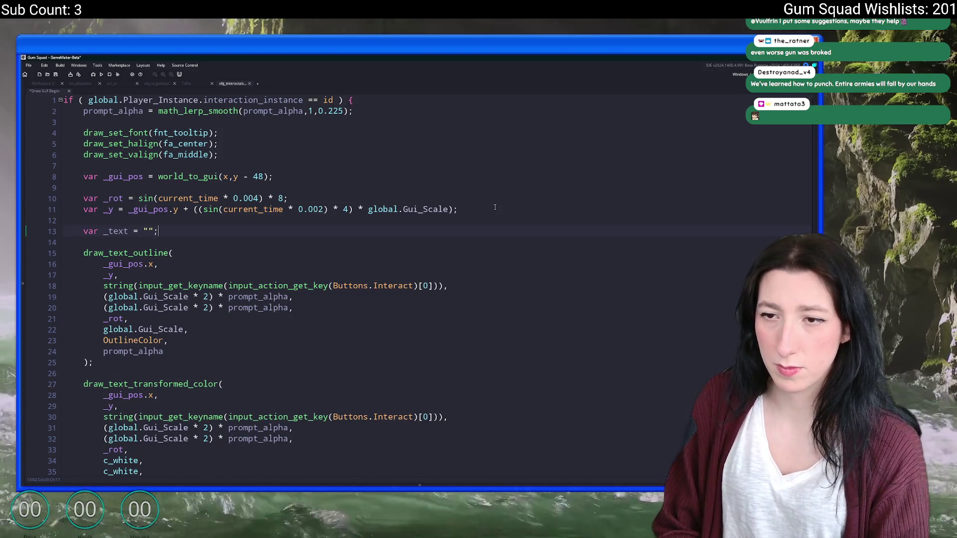
key("Return")
type("if ( !global.Player_Instance.interaction_blocked ) {")
key("Return")
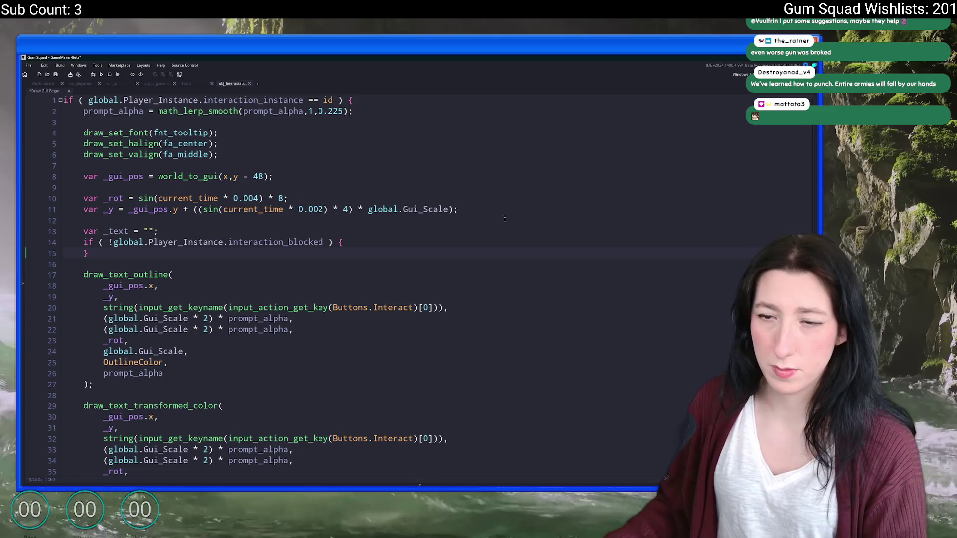
left_click(111, 243)
key("BackSpace")
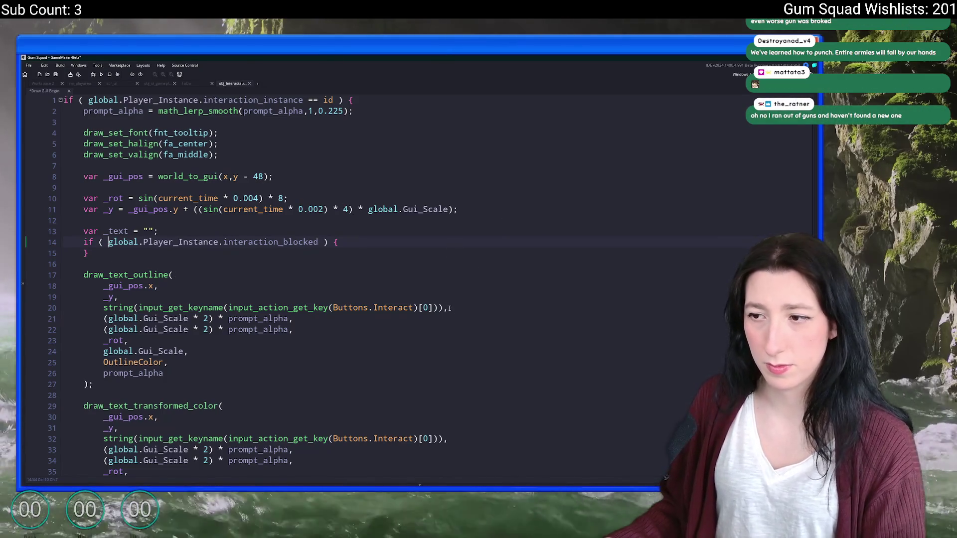
- Initialize _text with the interact key-name string call copied from line 20
mouse_move(450, 308)
left_mouse_down()
mouse_move(88, 308)
mouse_move(103, 309)
left_mouse_up()
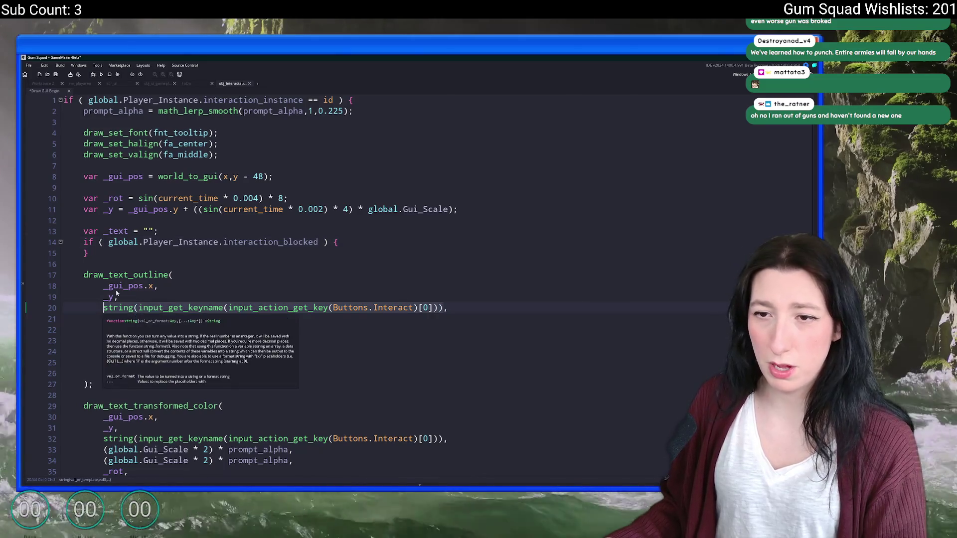
key("shift+End")
key("shift+Left")
key("ctrl+c")
double_click(149, 230)
key("ctrl+v")
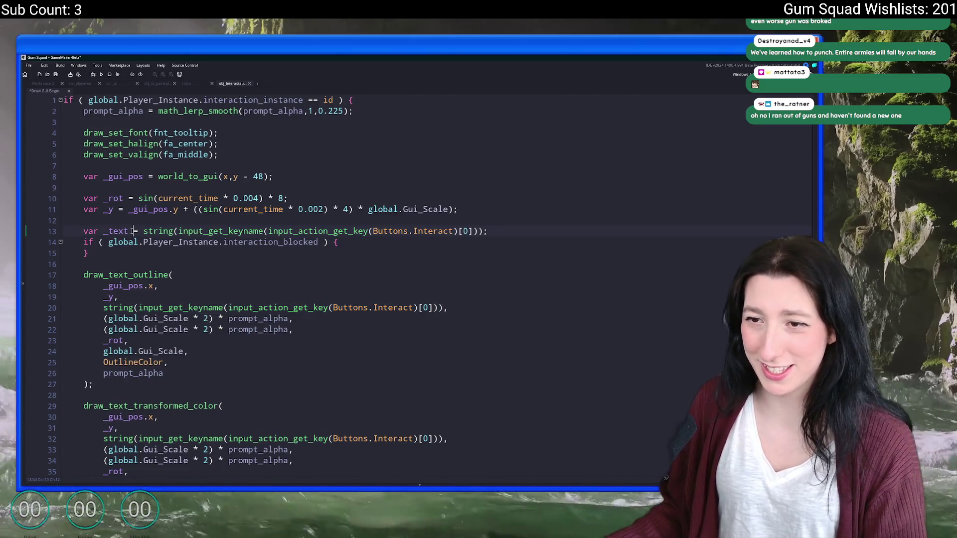
- Inside the if block, set _text to "Hands are full!"
left_click(376, 245)
key("Return")
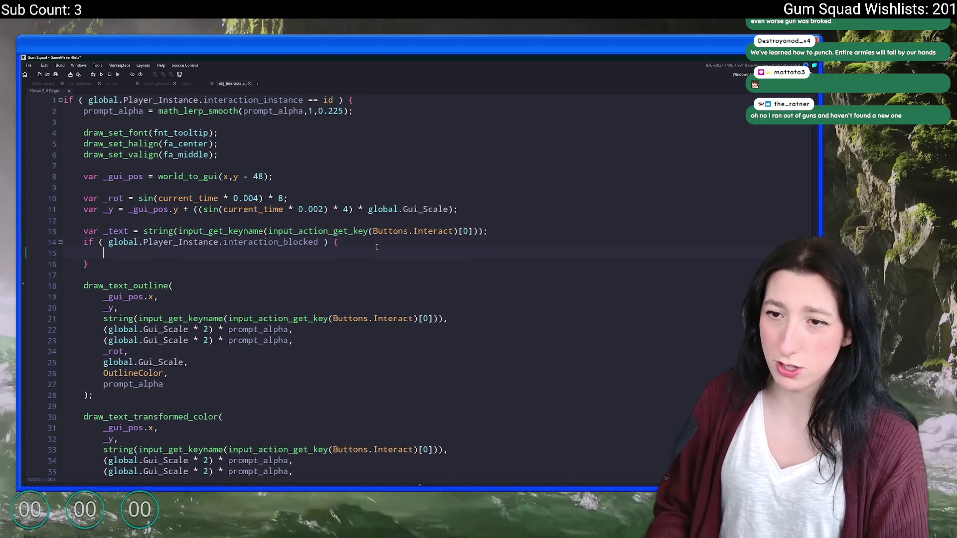
type("_text = \"K")
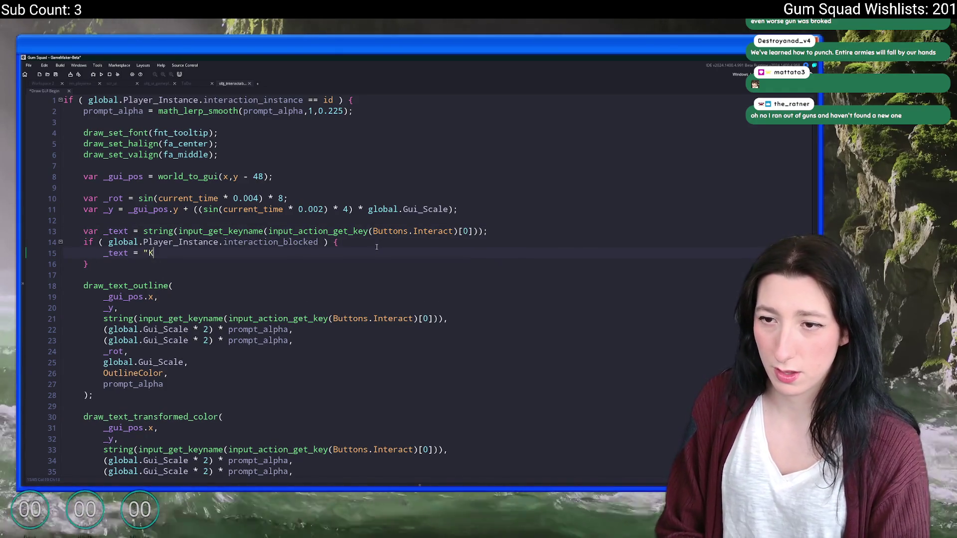
key("BackSpace")
type("Hans")
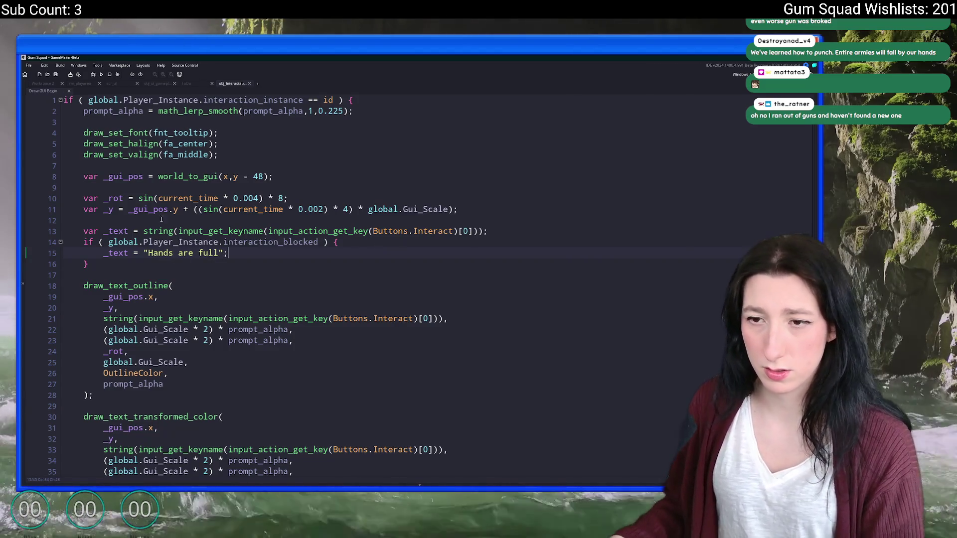
left_click(219, 252)
type("!")
left_click(129, 253)
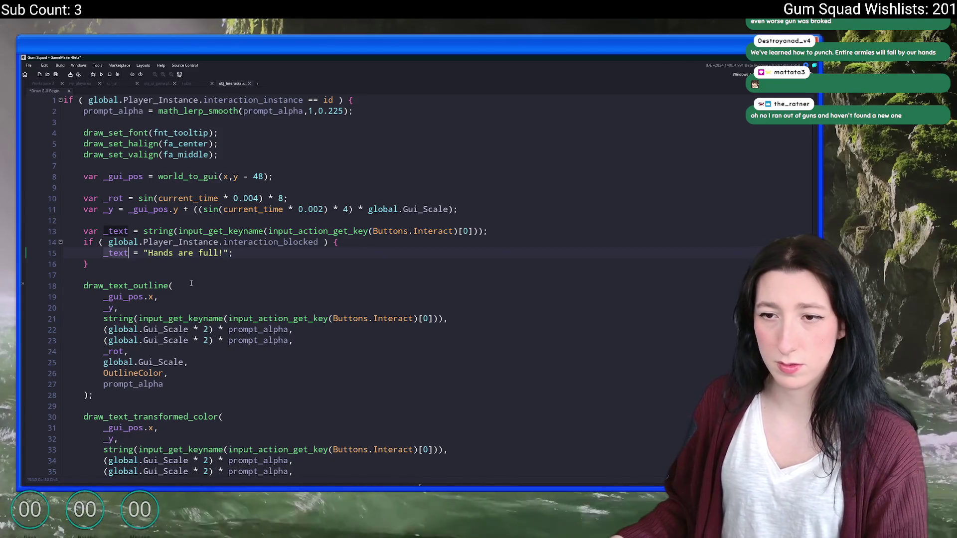
- Draw _text in both the outline and coloured text draws, then save
left_click_drag(435, 321, 103, 319)
type("_text,")
left_click_drag(441, 450, 103, 449)
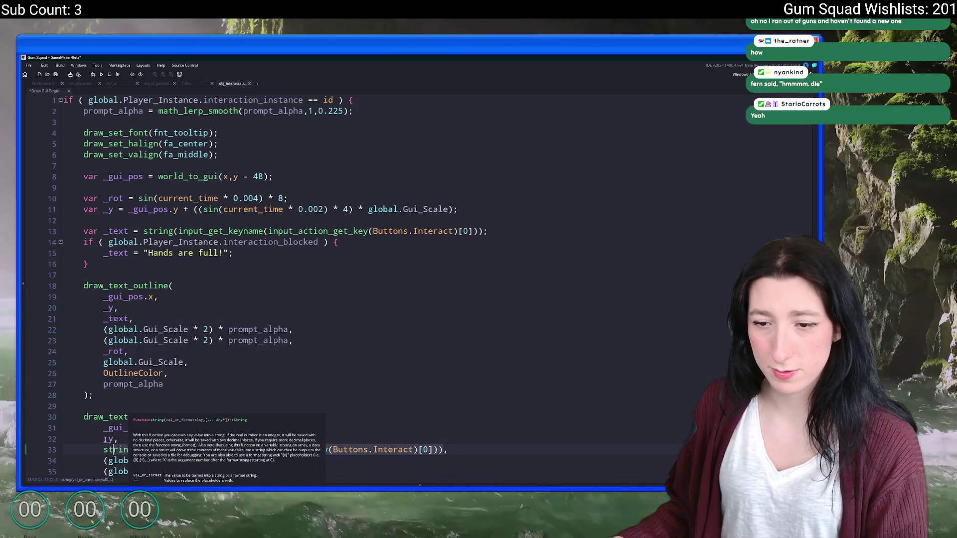
type("_text")
scroll(254, 348, "down", 1)
key("ctrl+s")
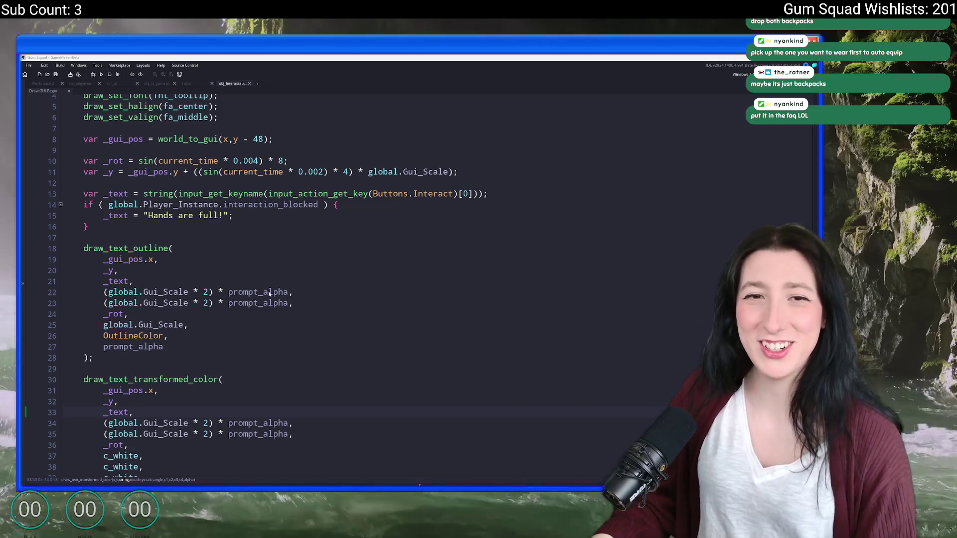
- Build and run Gum Squad with F5 up to its main menu (build 0.3.3.4)
left_click(498, 193)
scroll(497, 214, "up", 1)
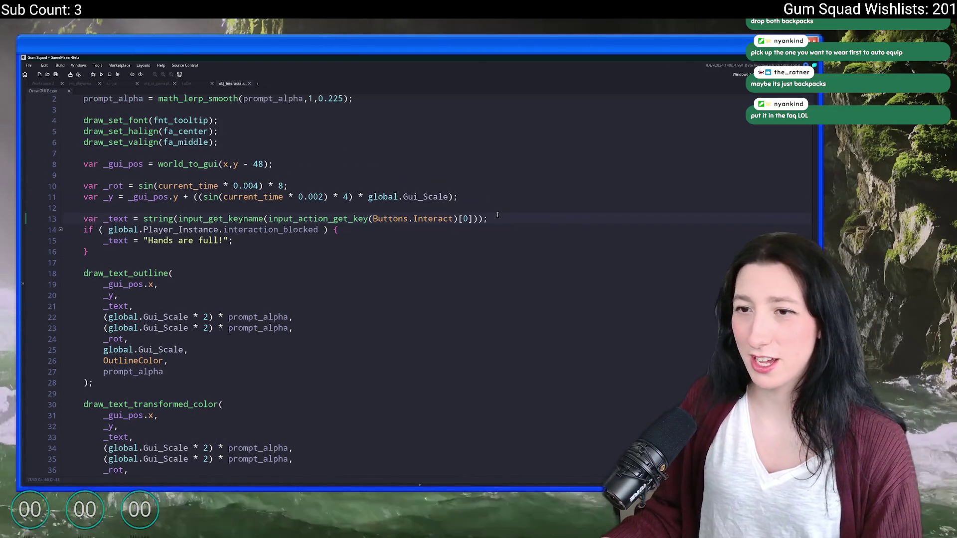
key("F5")
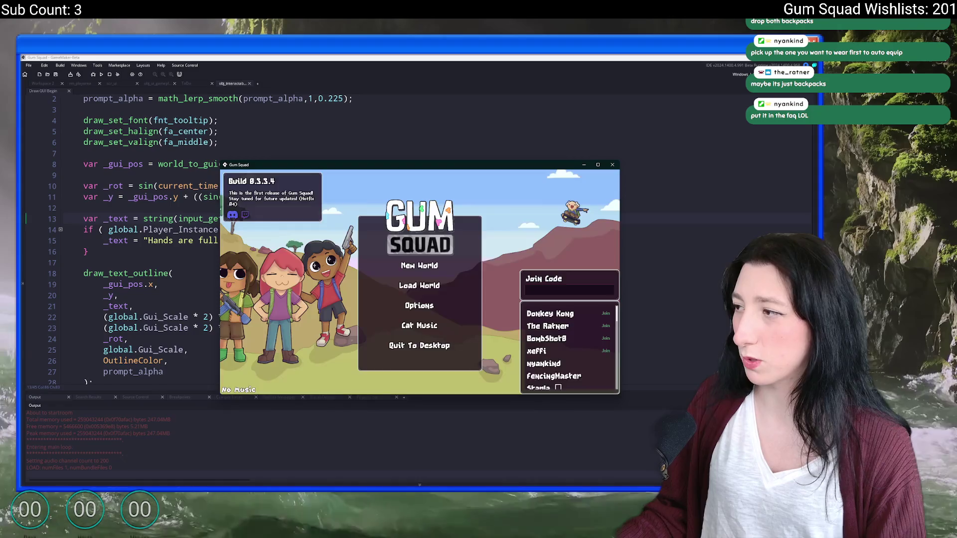
- Maximize the game window and create a new world lobby to enter the game
left_click(419, 266)
left_click(414, 366)
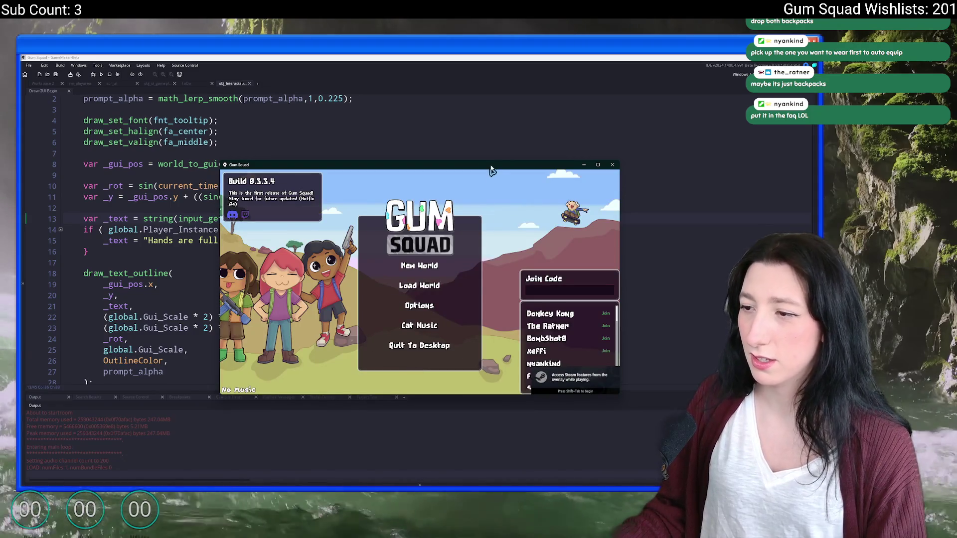
double_click(491, 165)
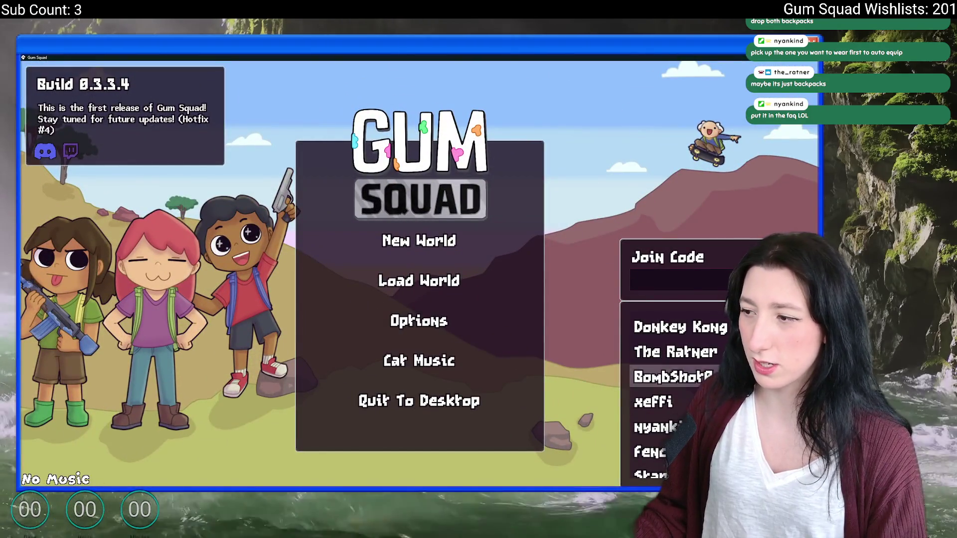
left_click(411, 244)
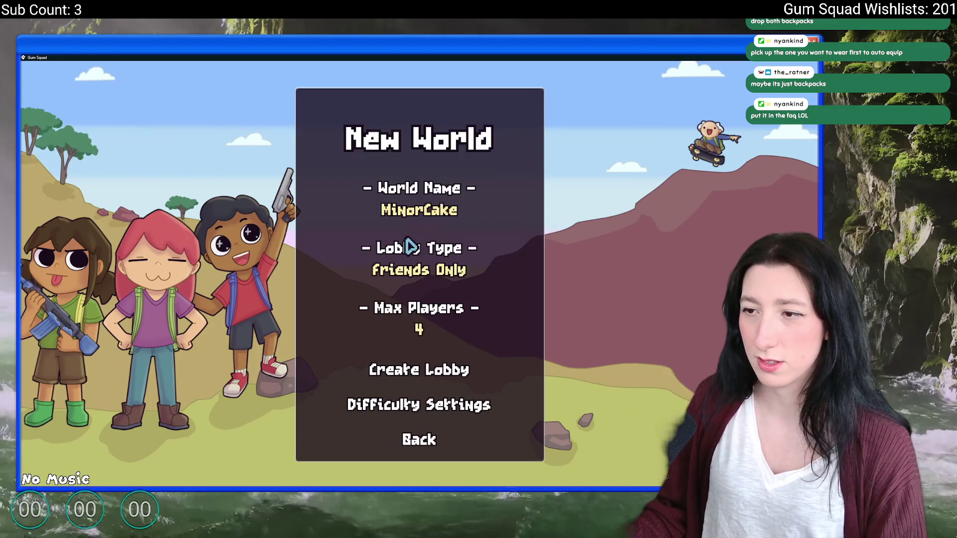
left_click(406, 369)
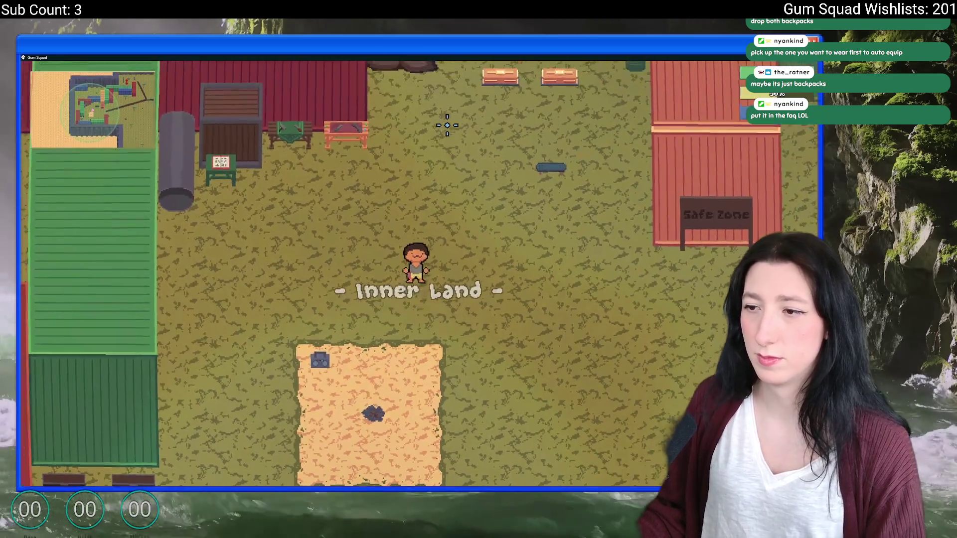
- Open and close the inventory twice to check the carried item
key("Tab")
mouse_move(159, 319)
key("Tab")
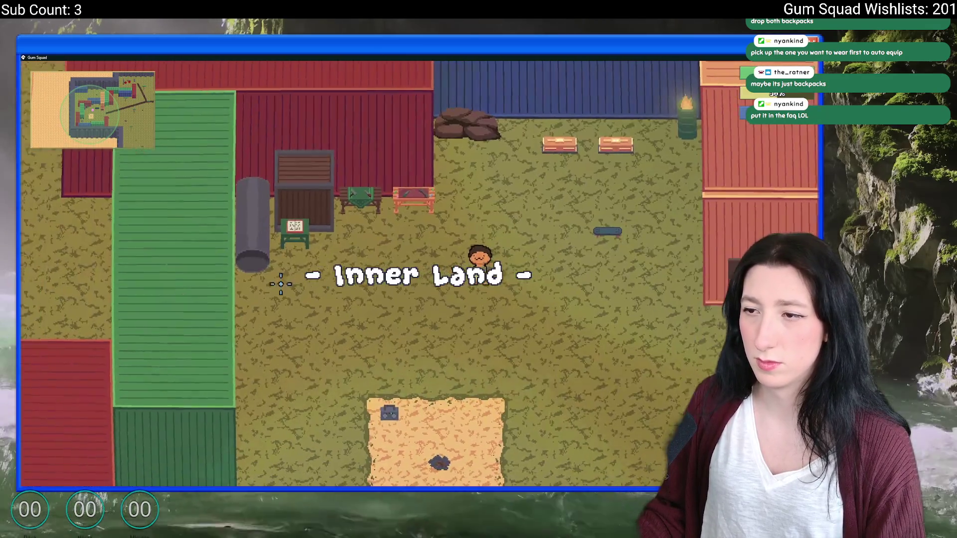
key("Tab")
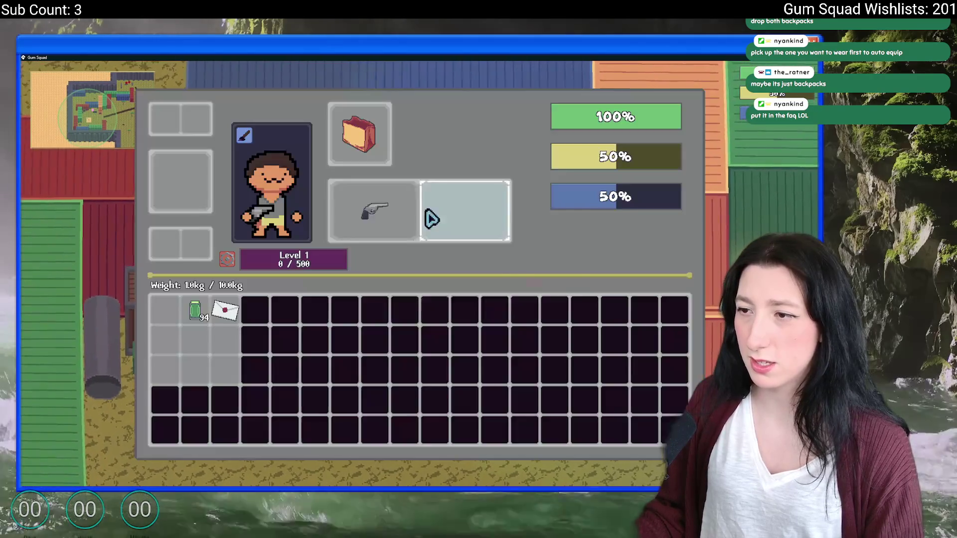
key("Tab")
- Walk around the crates testing that the 'Hands are full!' prompt appears
key("e")
key("s")
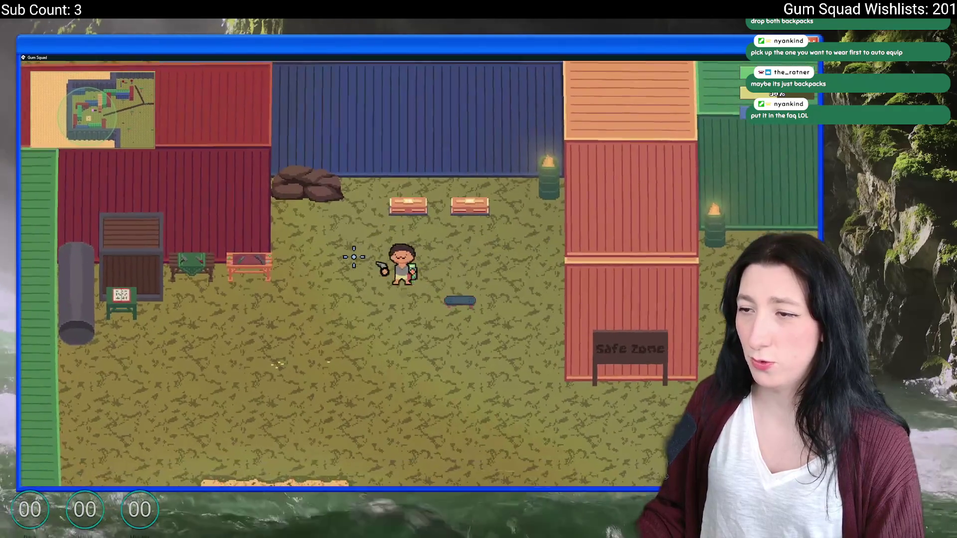
key("w")
key("e")
key("a")
key("e")
key("a")
key("s")
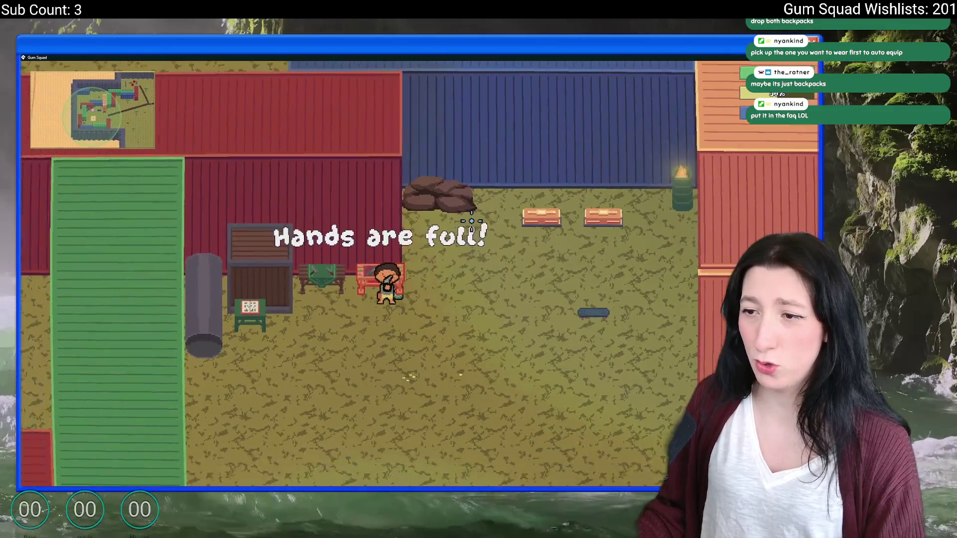
key("d")
key("w")
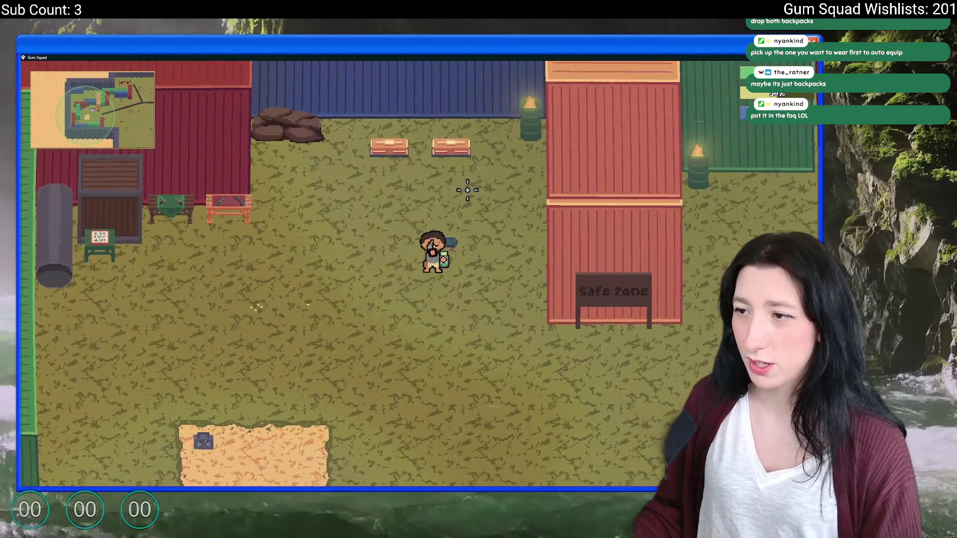
key("e")
- Check the inventory once more, then close the game with Alt+F4
key("Tab")
key("Tab")
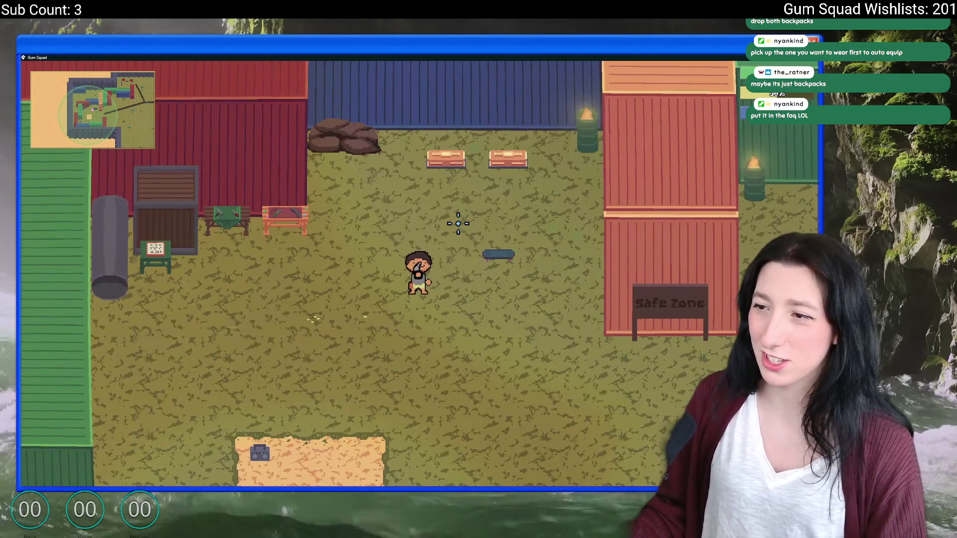
key("w")
key("d")
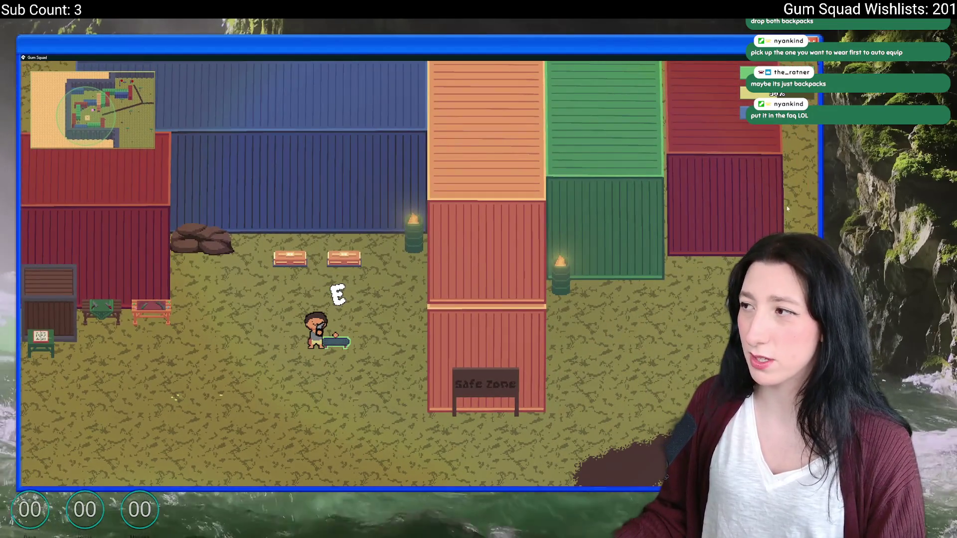
key("alt+F4")
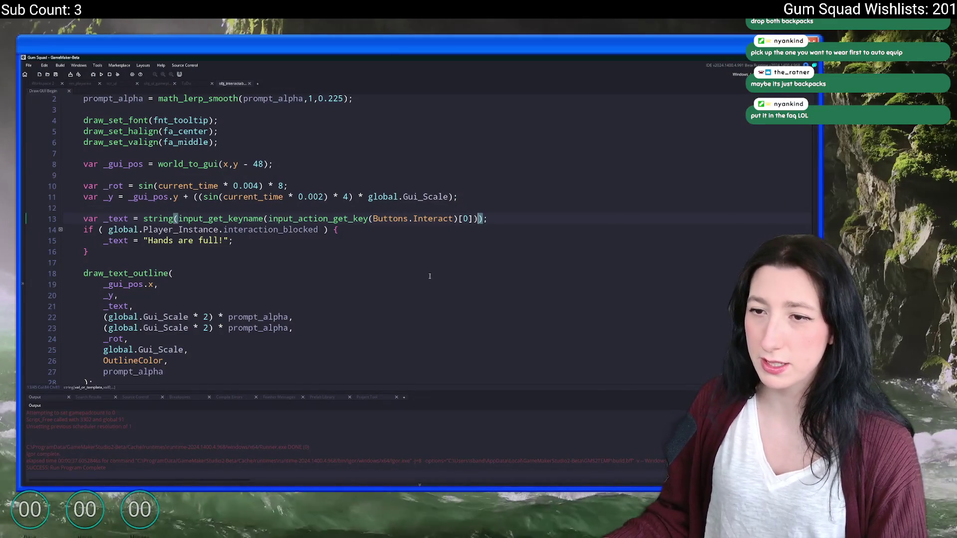
- In GitHub Desktop, step through the diffs of the four changed files
key("Left")
key("Left")
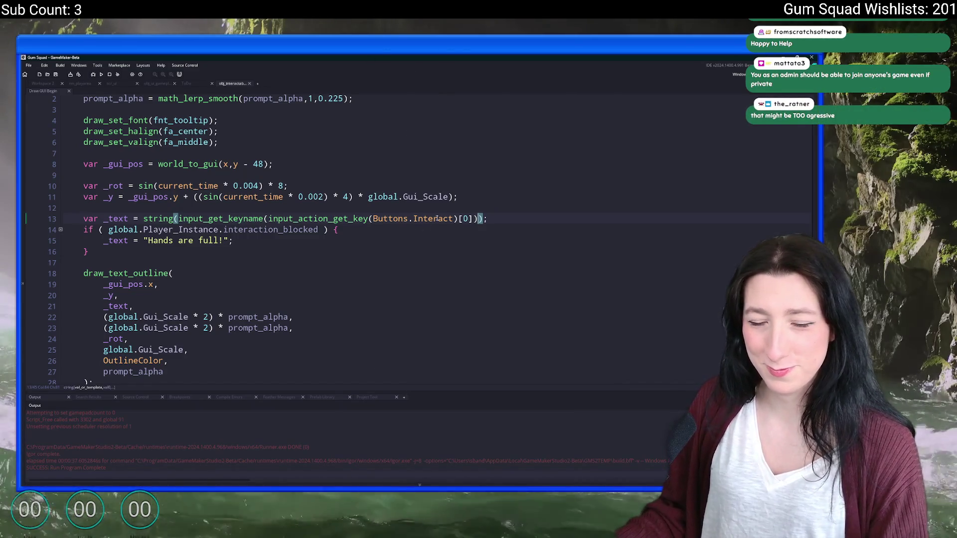
key("Right")
key("Right")
key("alt+Tab")
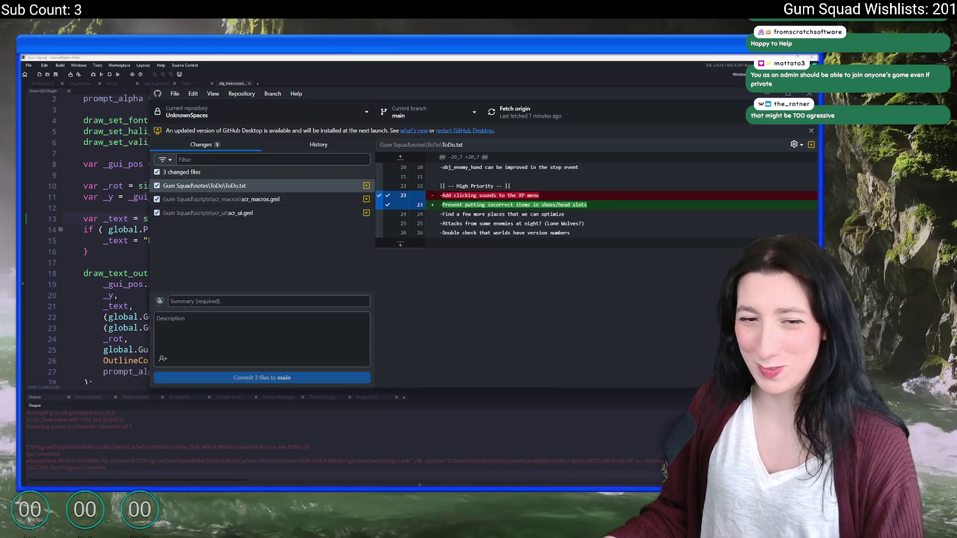
left_click(288, 226)
key("Up")
key("Up")
key("Up")
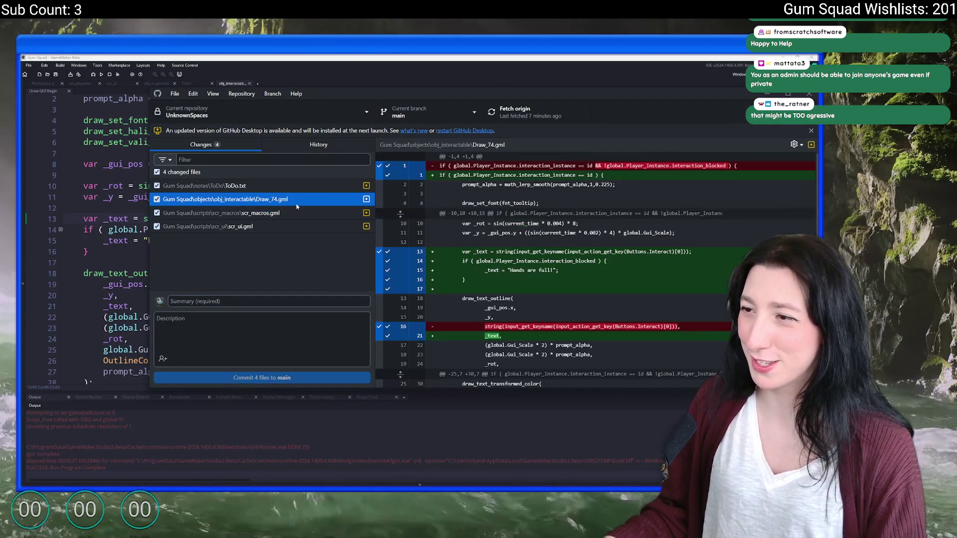
- Return to the GameMaker code editor and bring up the asset search
key("alt+Tab")
left_click(370, 206)
key("ctrl+t")
- Open scr_macros and set GameVersionString to "0.3.3.5"
type("scr_mac")
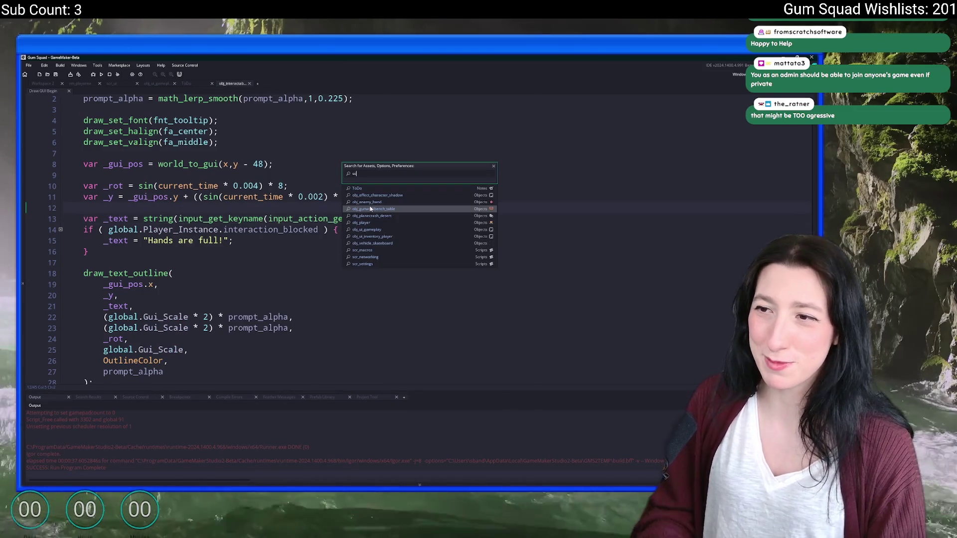
key("Return")
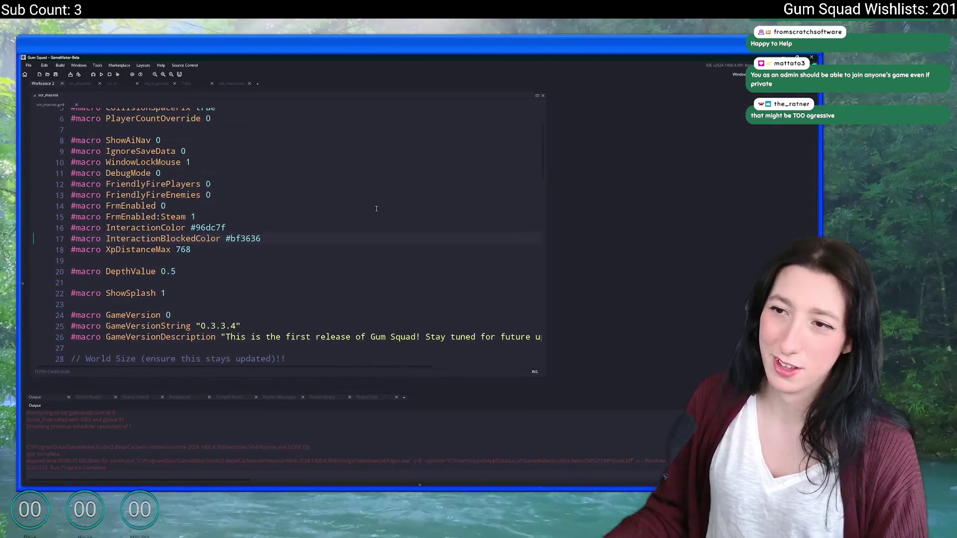
scroll(248, 301, "down", 1)
left_click(239, 301)
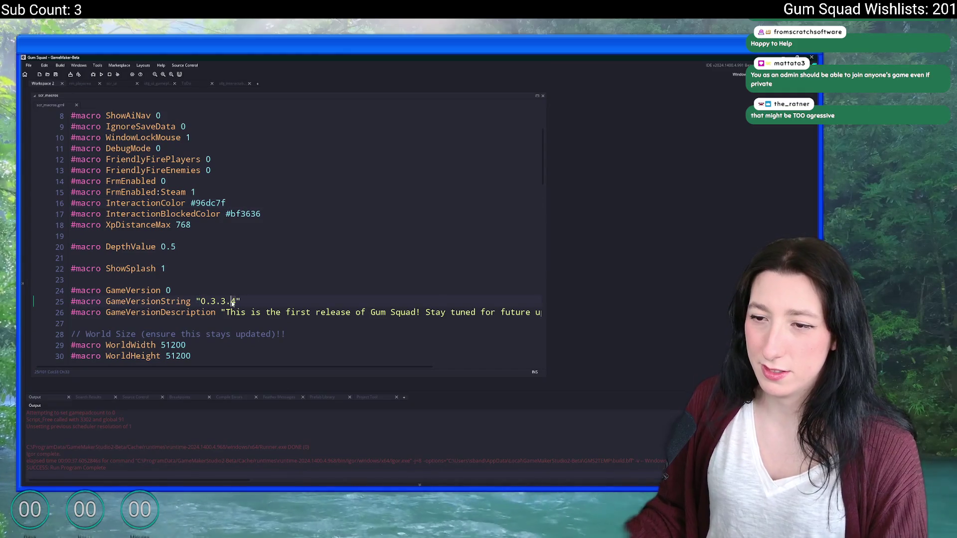
key("BackSpace")
type("5")
- Change the description to (Hotfix #5) and save the script
key("Down")
key("End")
left_click(498, 314)
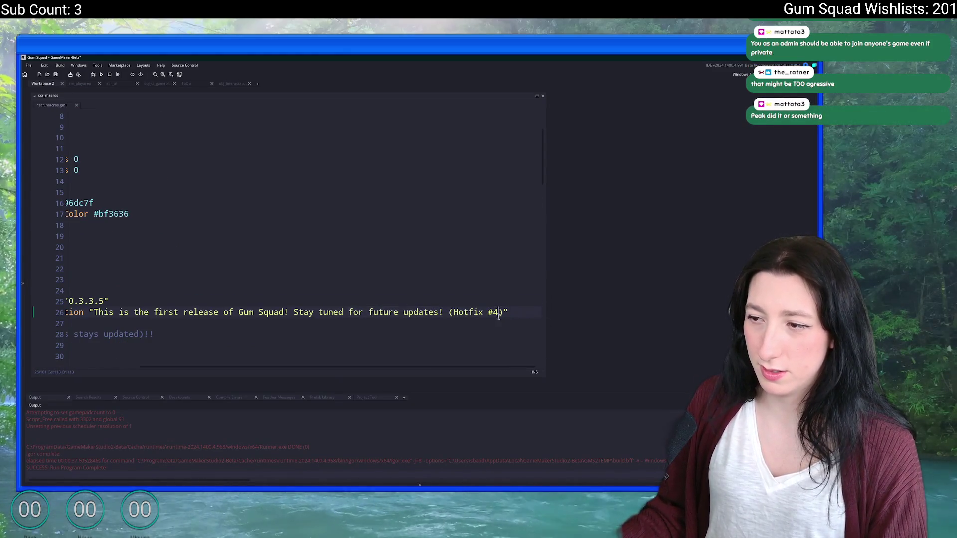
key("BackSpace")
type("5")
left_click(472, 322)
key("ctrl+s")
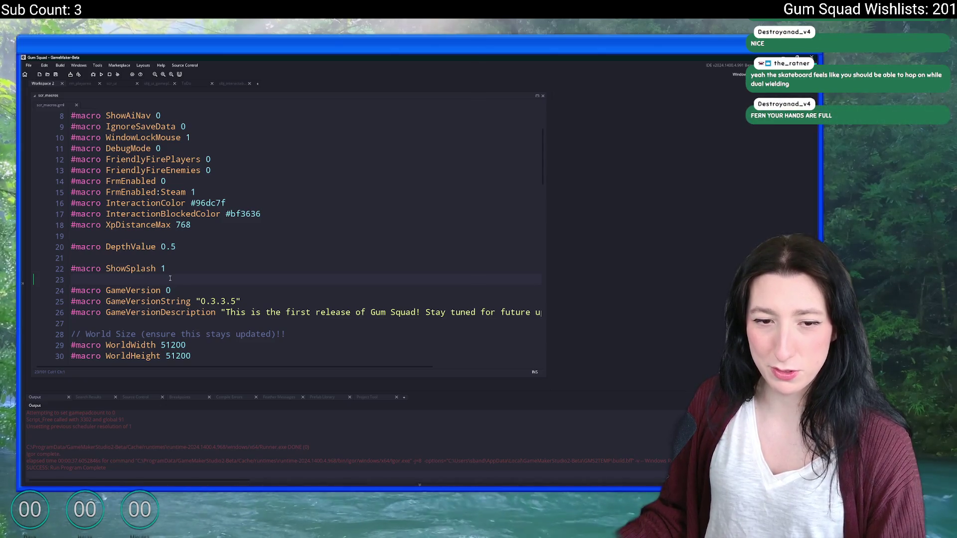
scroll(261, 284, "down", 5)
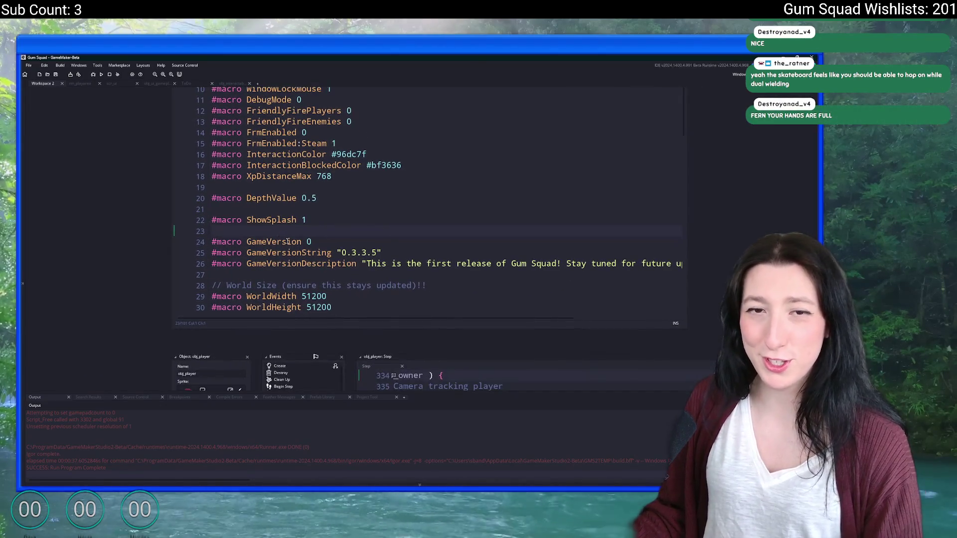
- Open obj_interactable's Draw GUI Begin code from the project search results
left_click(345, 192)
scroll(364, 288, "down", 5)
scroll(399, 249, "right", 3)
left_click(440, 202)
key("ctrl+t")
type("skatebo")
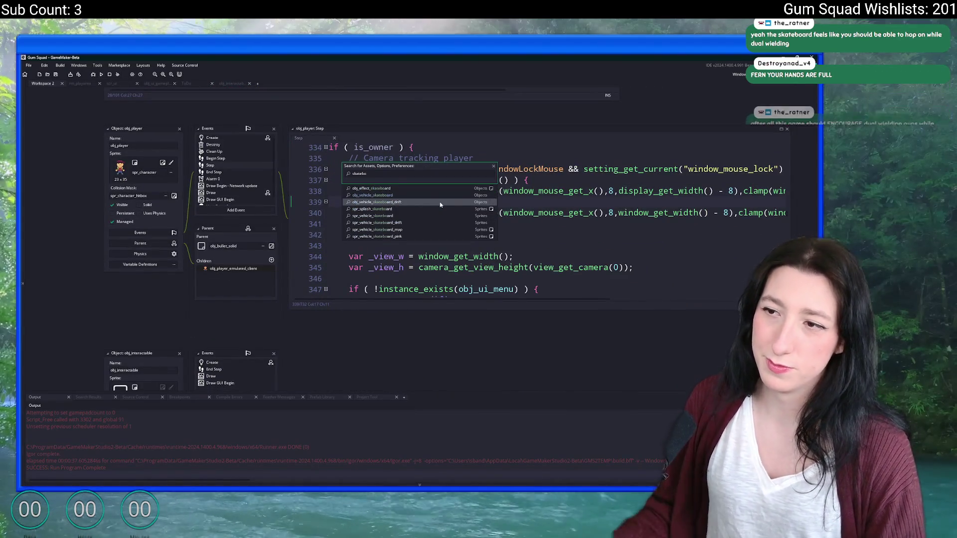
key("Escape")
left_click(89, 397)
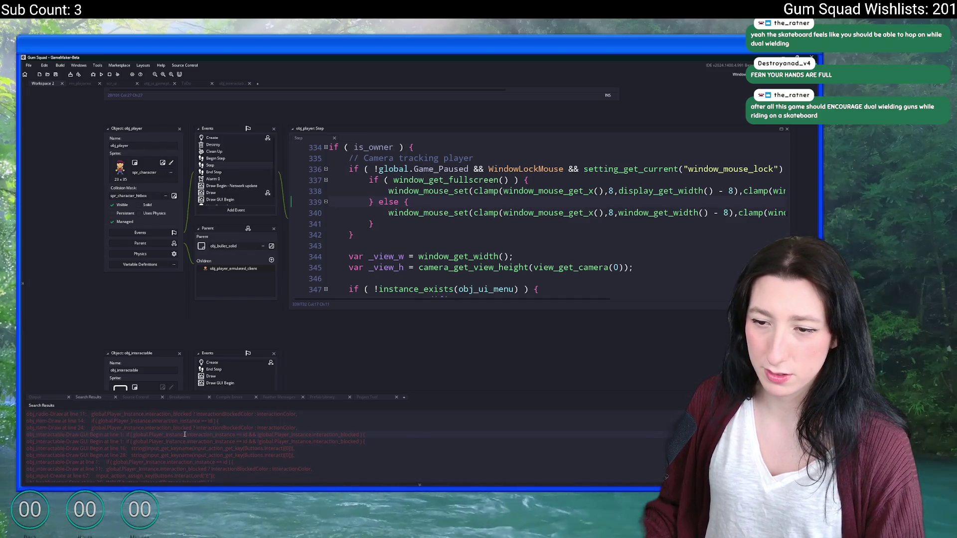
double_click(185, 435)
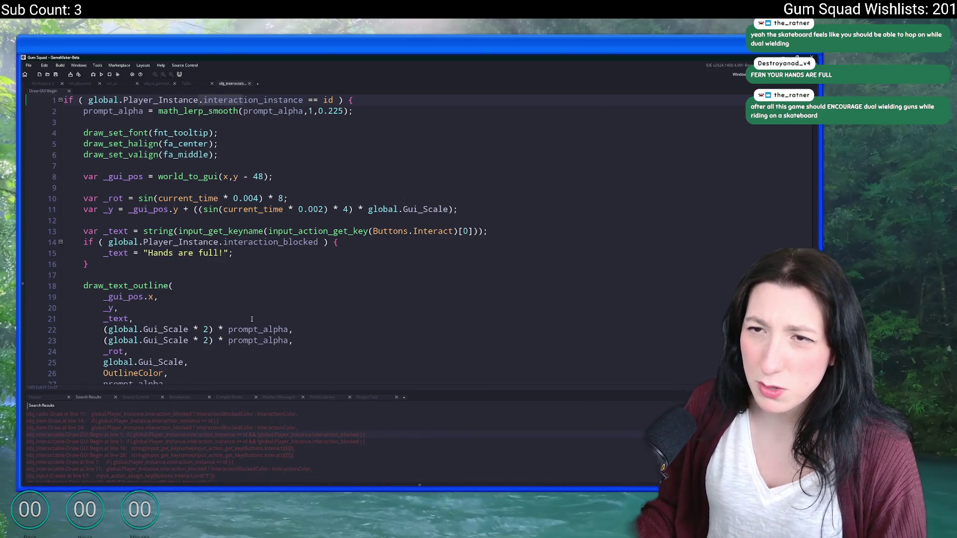
- Append && object_index != obj_vehicle_skateboard to line 14's if and save the code
left_click(315, 164)
scroll(344, 226, "down", 3)
scroll(331, 234, "up", 3)
left_click(321, 242)
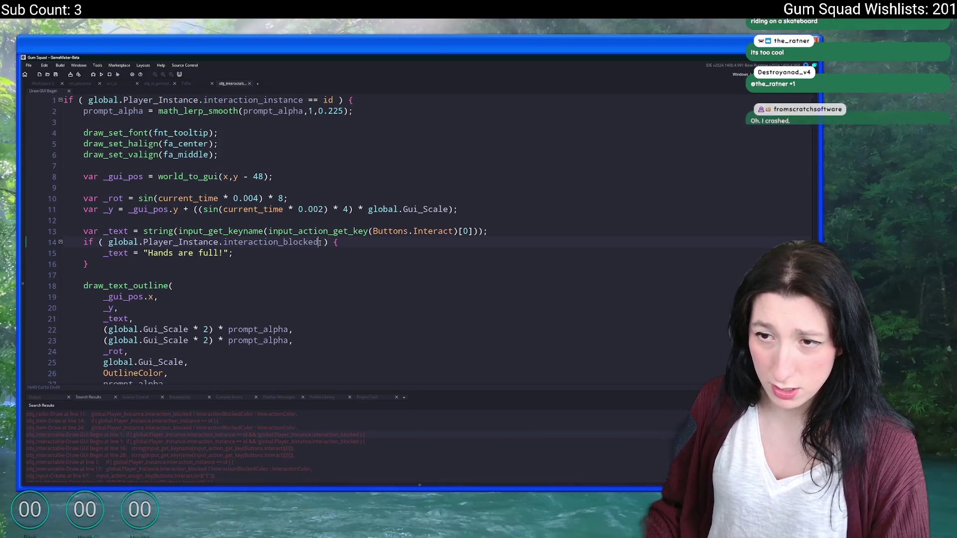
type("&&  ")
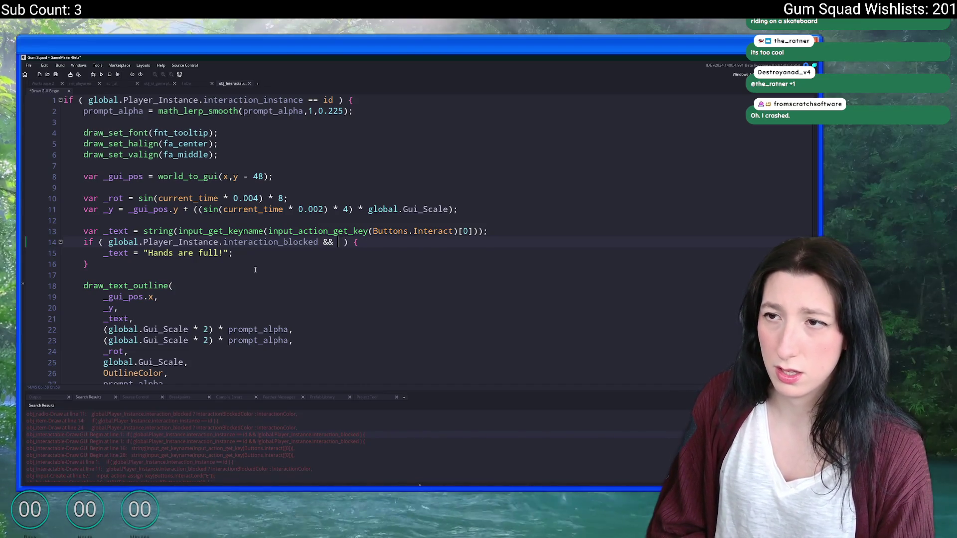
type("pbkec")
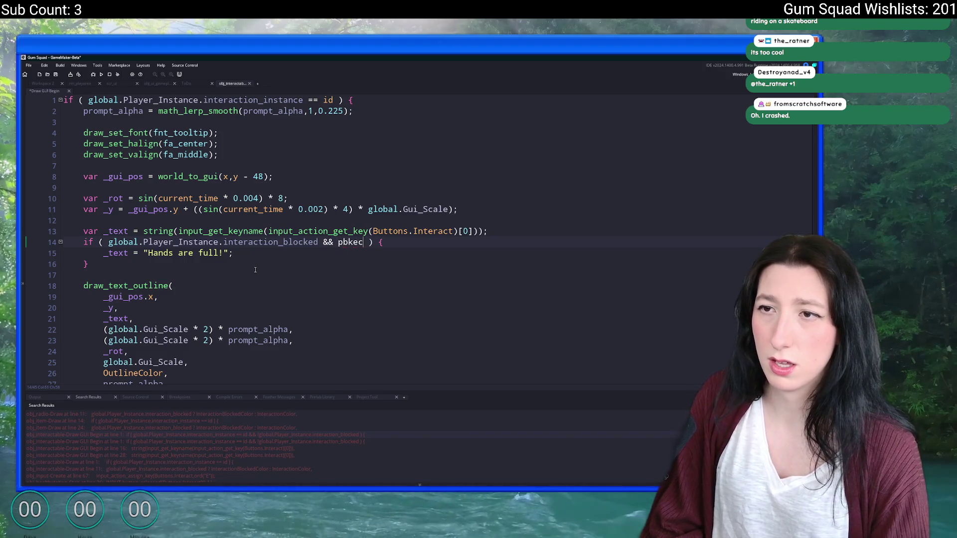
key("ctrl+BackSpace")
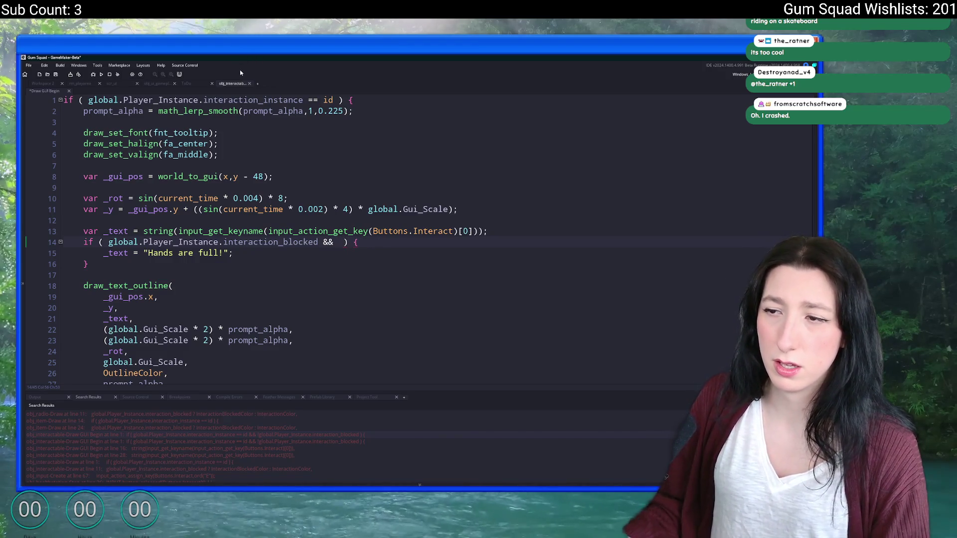
type("objecht_indek")
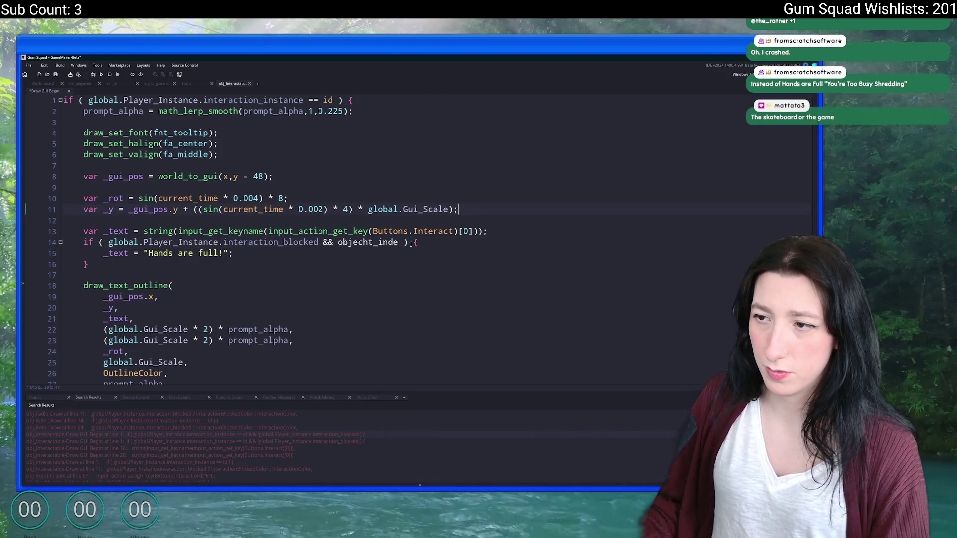
type("x != obj_skate")
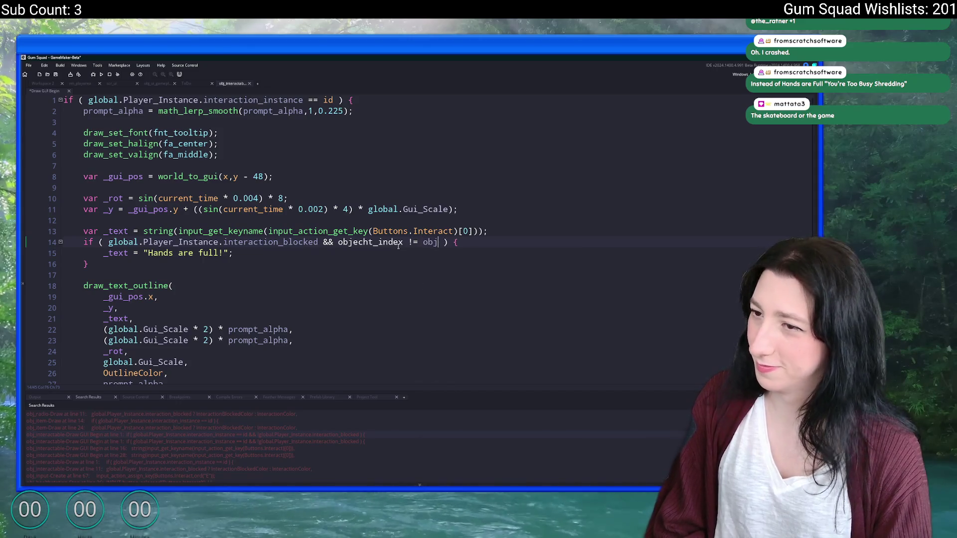
type("oard")
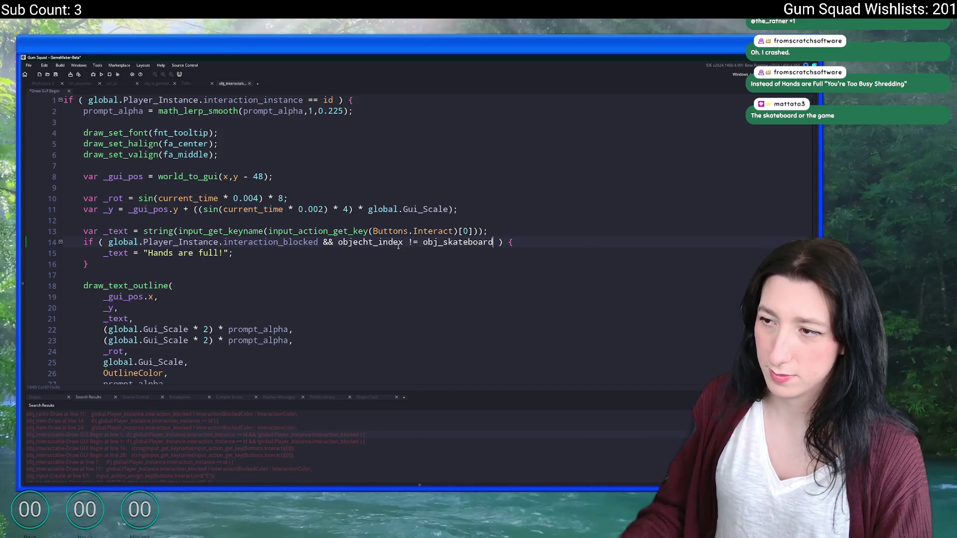
left_click(436, 243)
type("_vehicle")
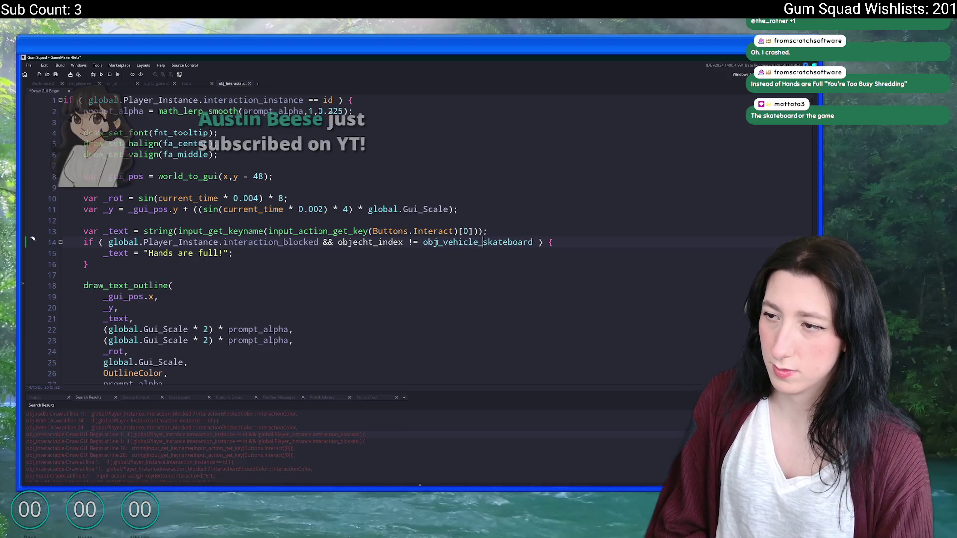
left_click(365, 243)
key("BackSpace")
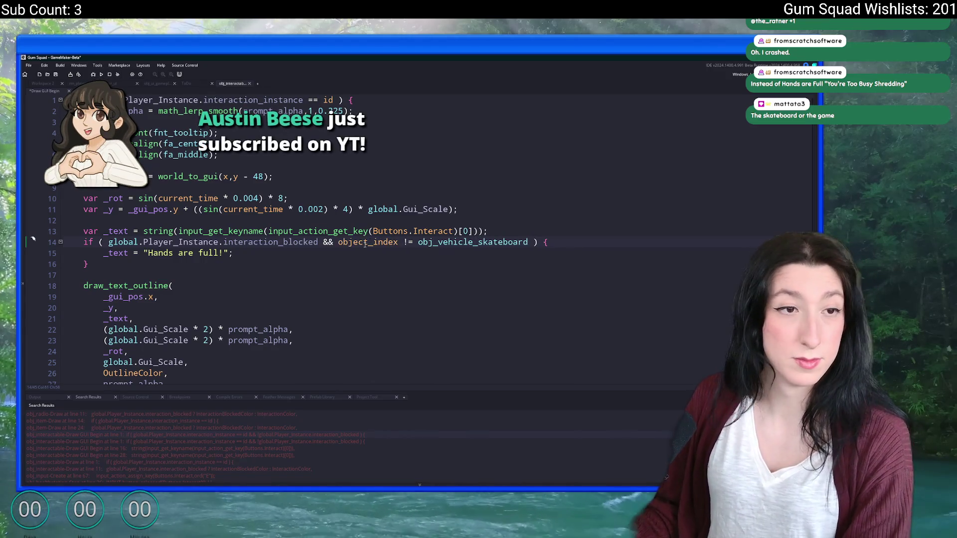
key("ctrl+s")
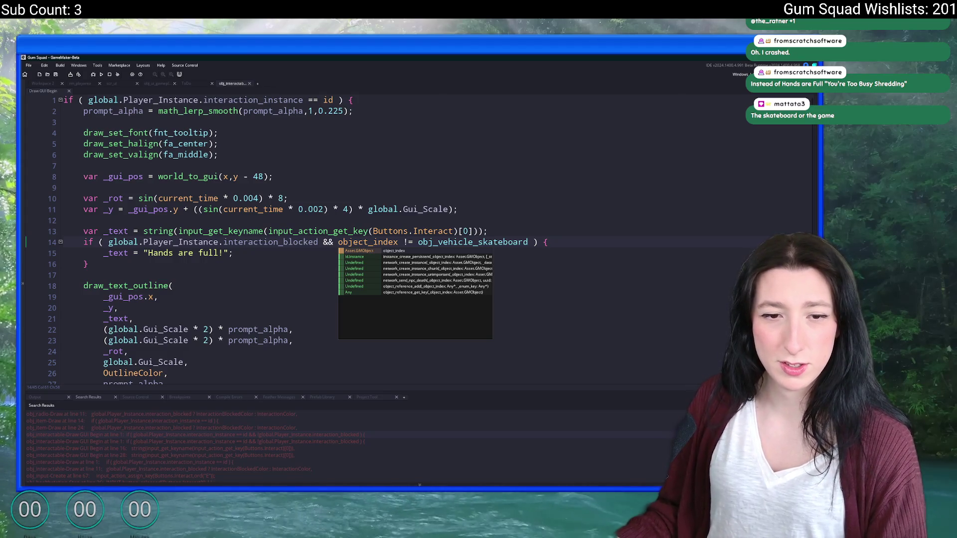
- Search the whole project for every use of interaction_blocked
left_click(370, 188)
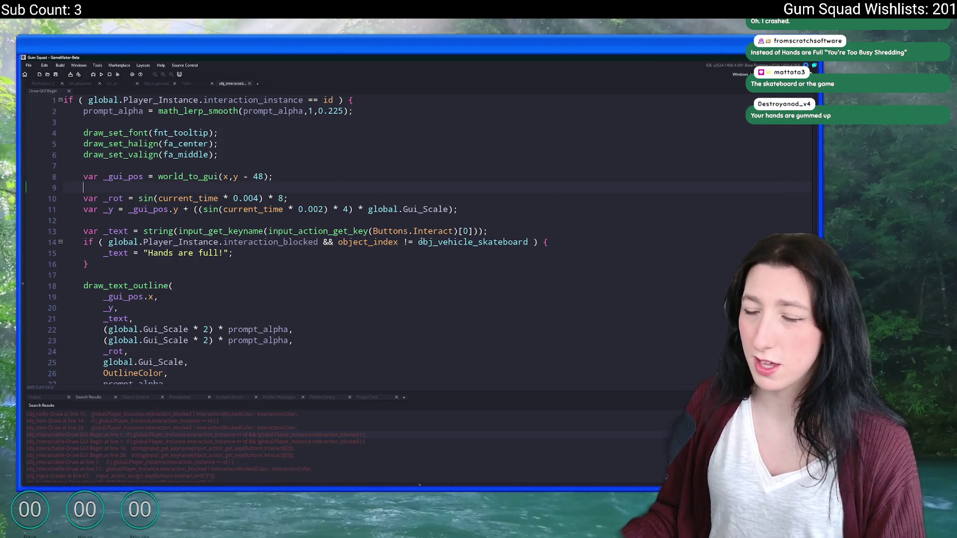
double_click(307, 242)
key("ctrl+shift+f")
key("Return")
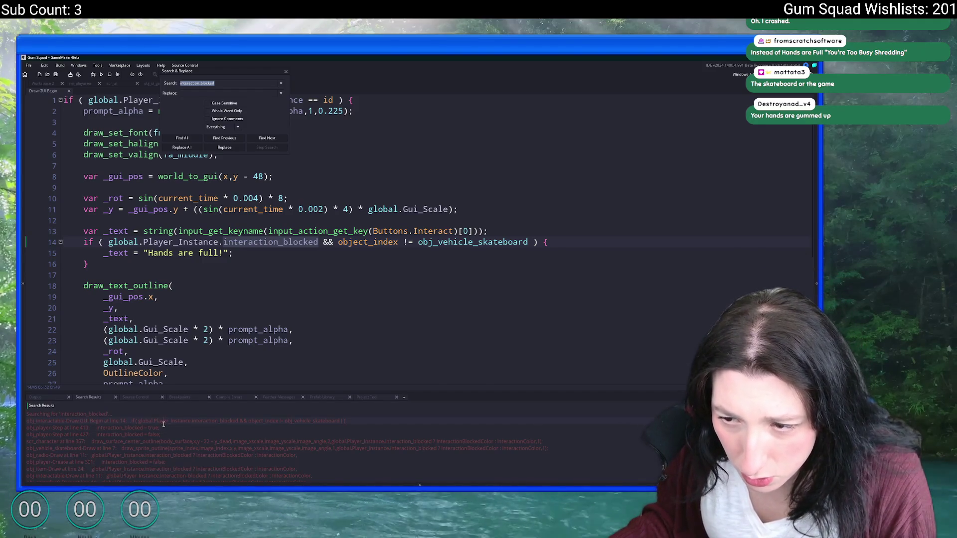
- Remove the blocked-colour condition from line 7 of the skateboard's Draw code, then close it
double_click(128, 449)
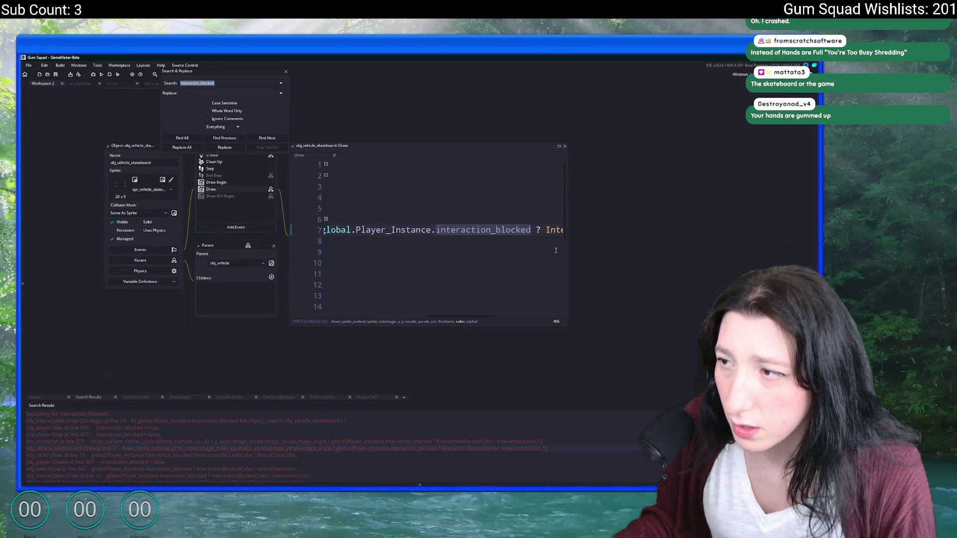
left_click(541, 224)
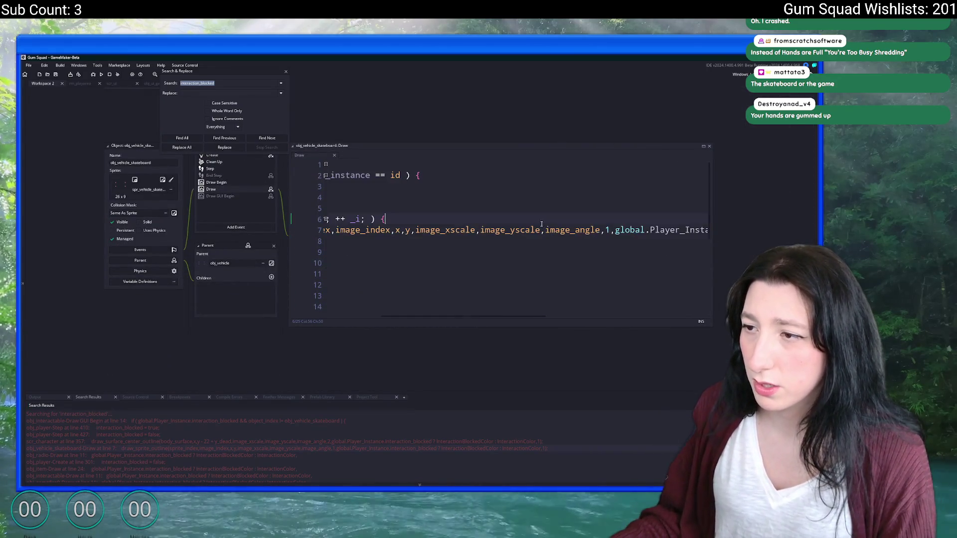
left_click(703, 146)
left_click(562, 165)
left_click_drag(704, 165, 349, 166)
key("BackSpace")
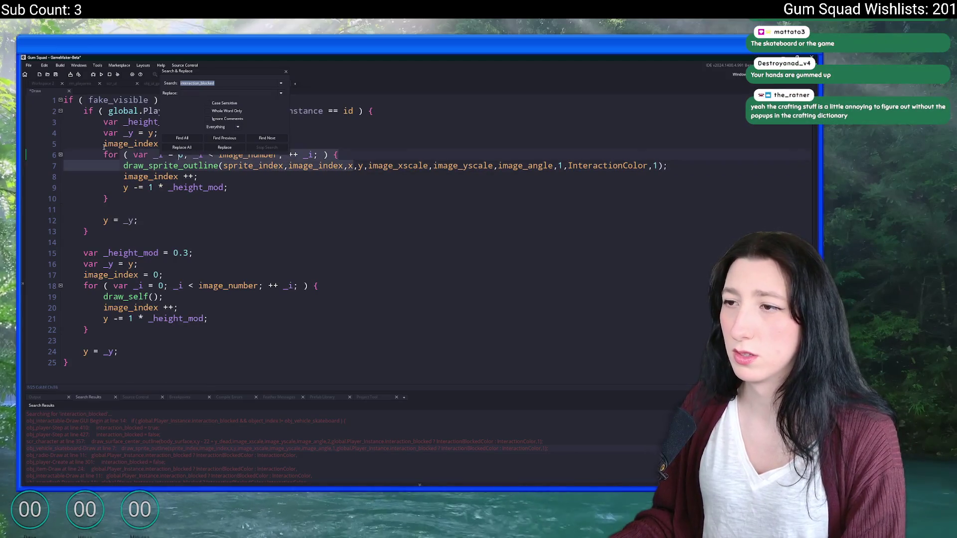
left_click_drag(104, 146, 64, 144)
left_click(286, 71)
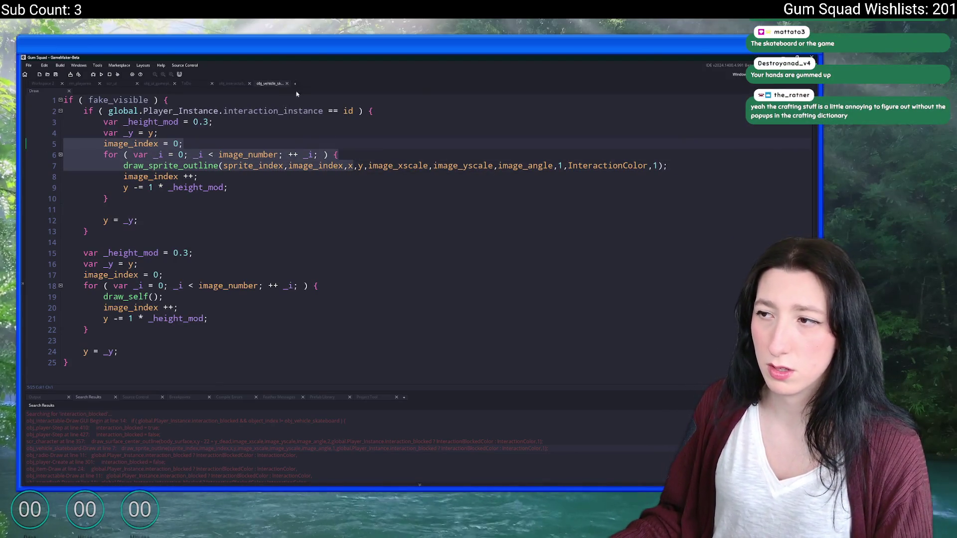
key("Up")
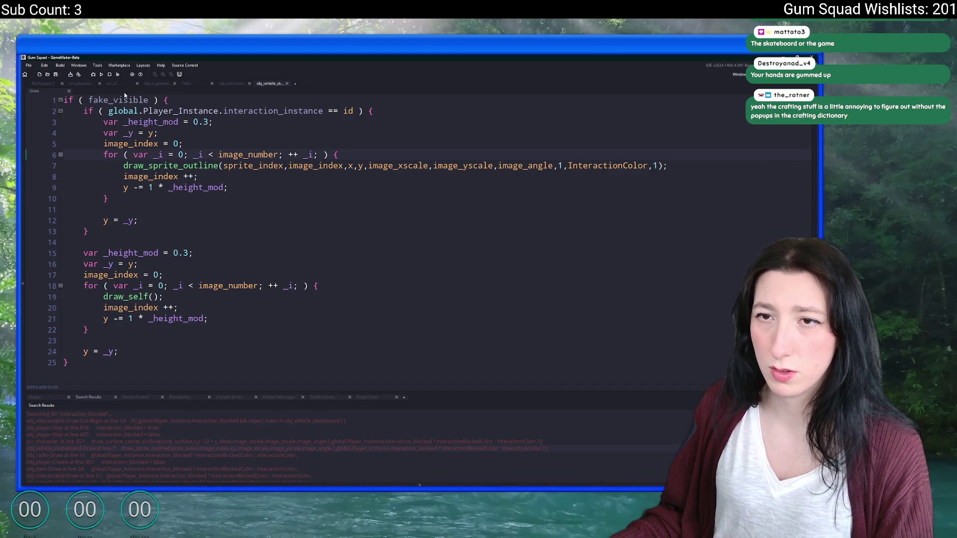
key("ctrl+w")
- Open the obj_player Step result for interaction_blocked and pop it out into a full tab
left_click_drag(160, 452, 152, 462)
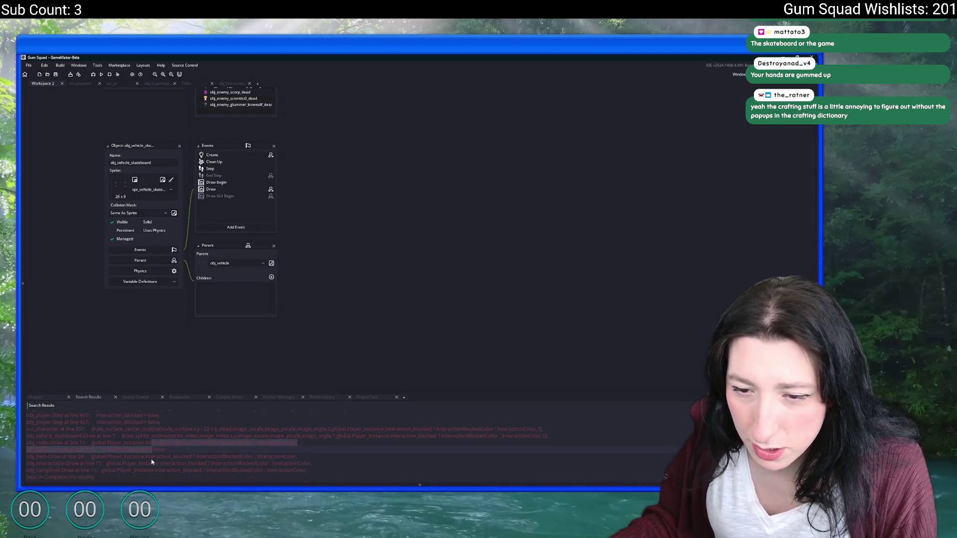
left_click(155, 463)
scroll(157, 448, "up", 2)
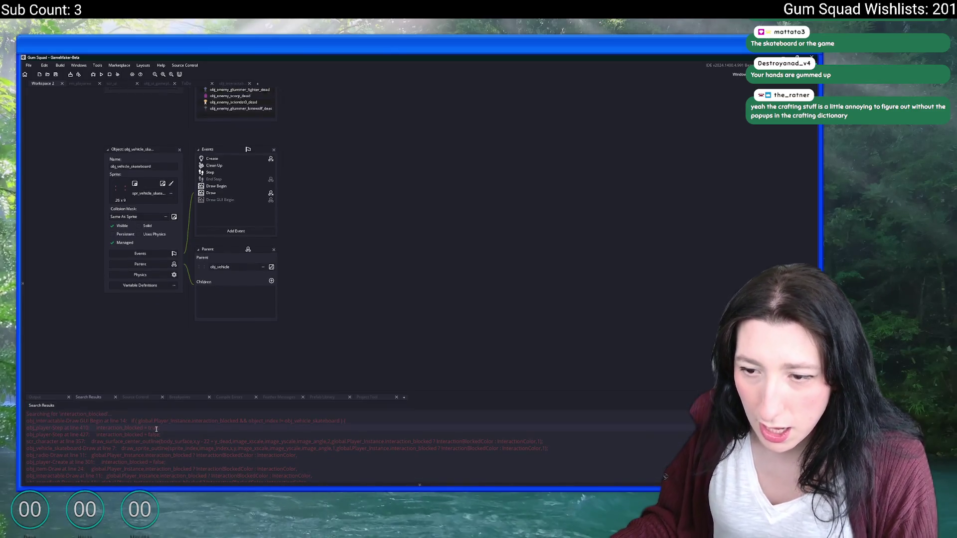
double_click(156, 429)
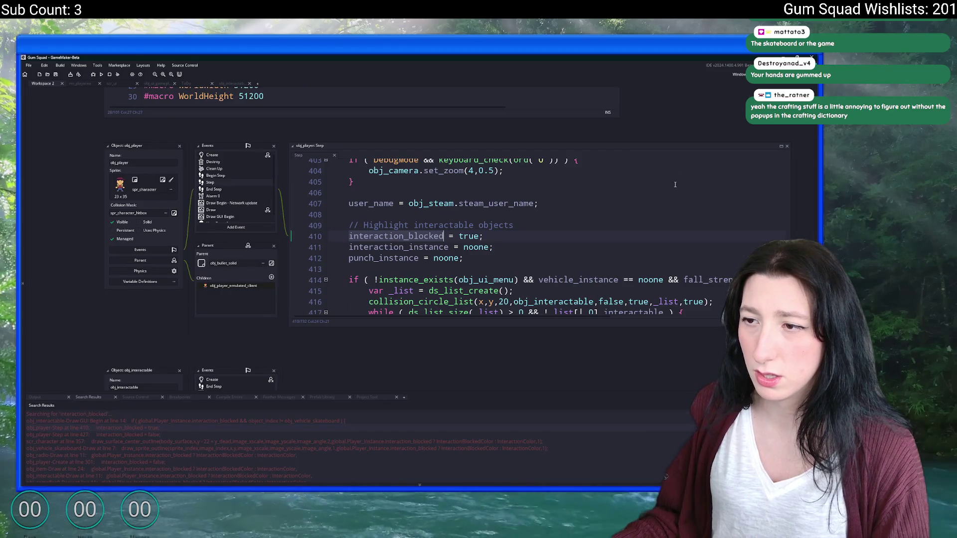
left_click(781, 146)
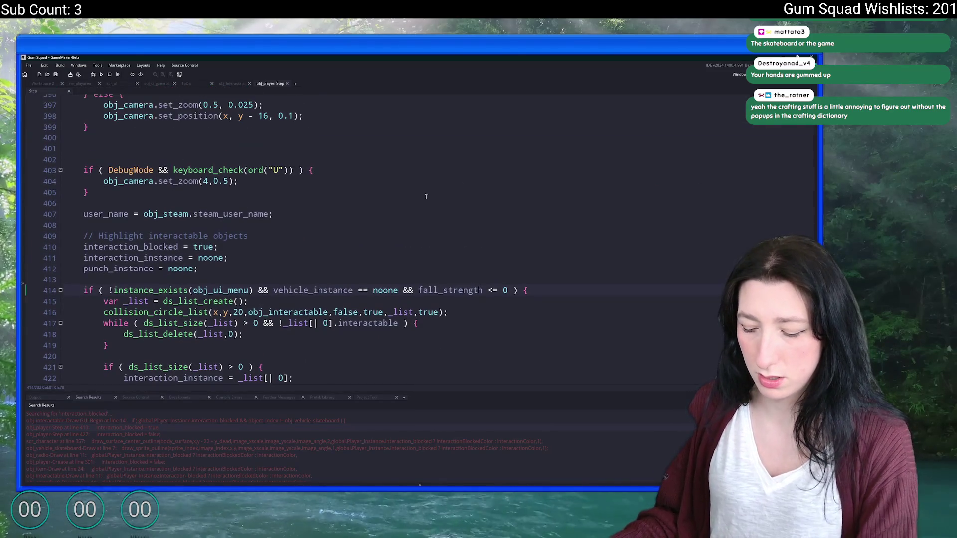
- Extend line 426's hand_is_free() check with || interaction_instance.object_index == obj_vehicle_skateboard
key("F12")
scroll(288, 157, "down", 1)
scroll(259, 175, "up", 3)
scroll(241, 187, "up", 4)
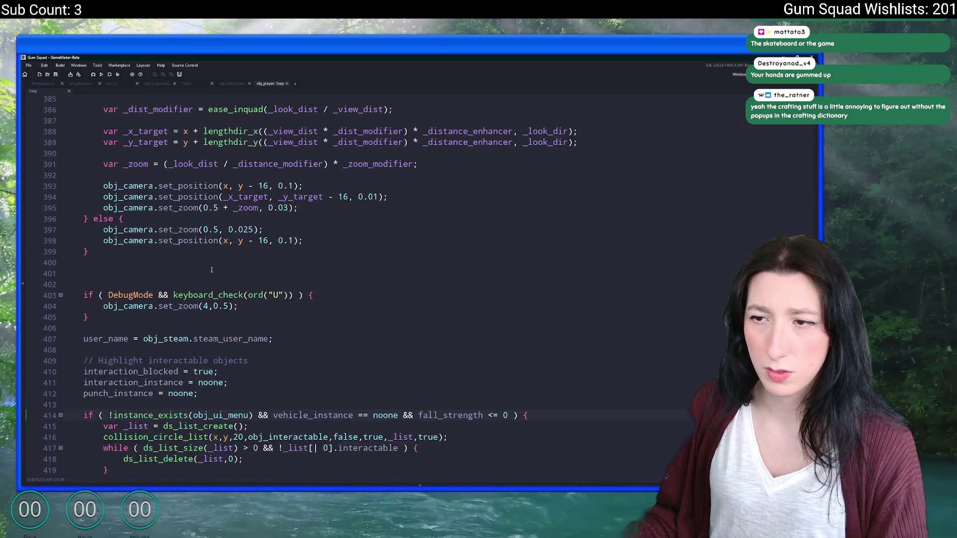
scroll(115, 379, "down", 7)
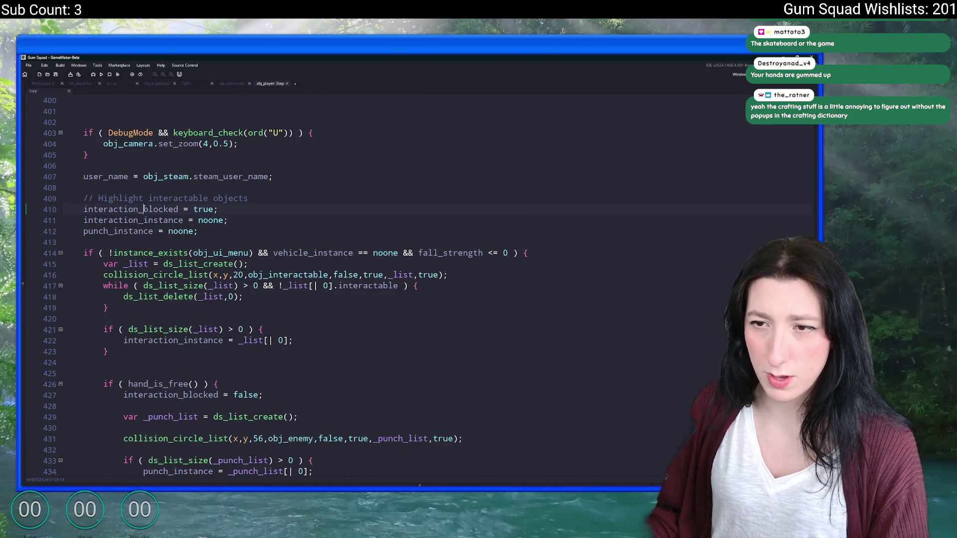
scroll(202, 213, "down", 2)
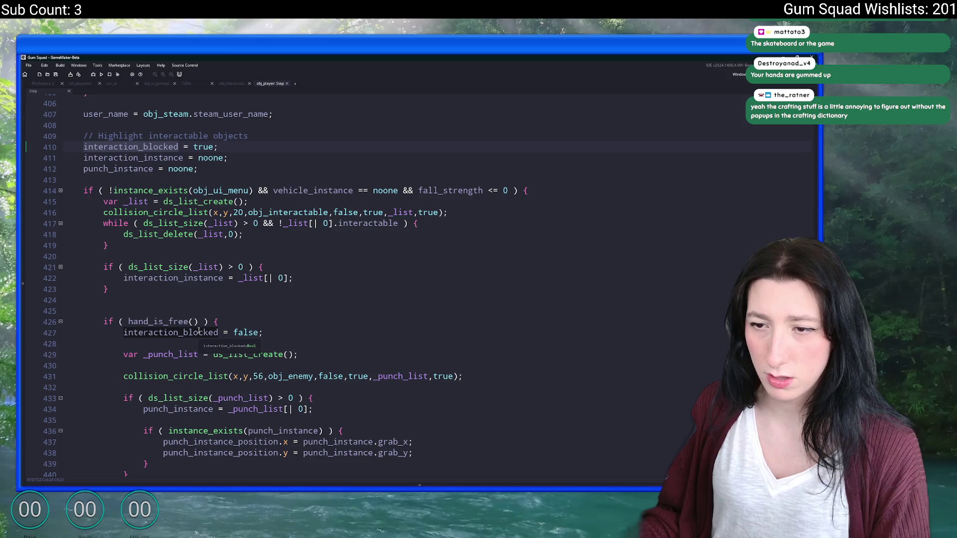
left_click(200, 322)
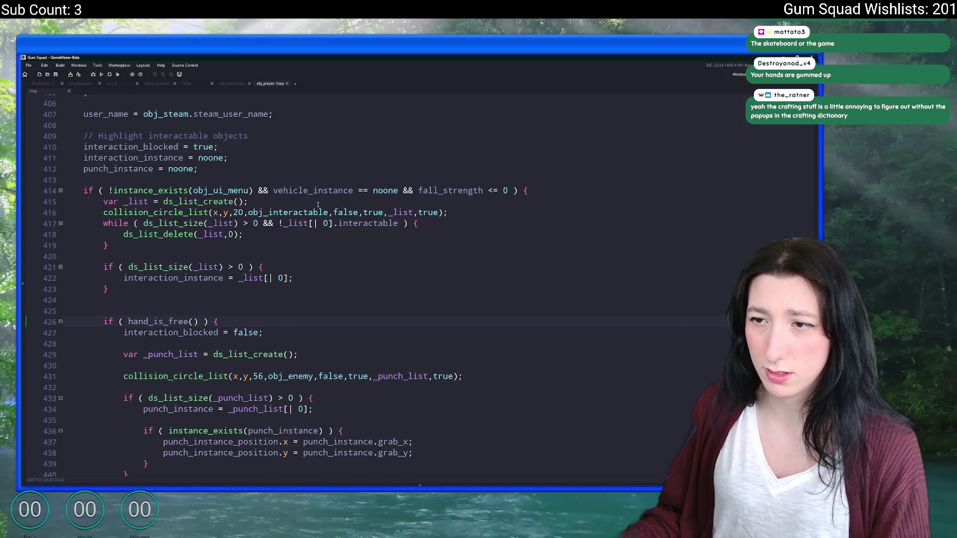
double_click(224, 277)
left_click(194, 321)
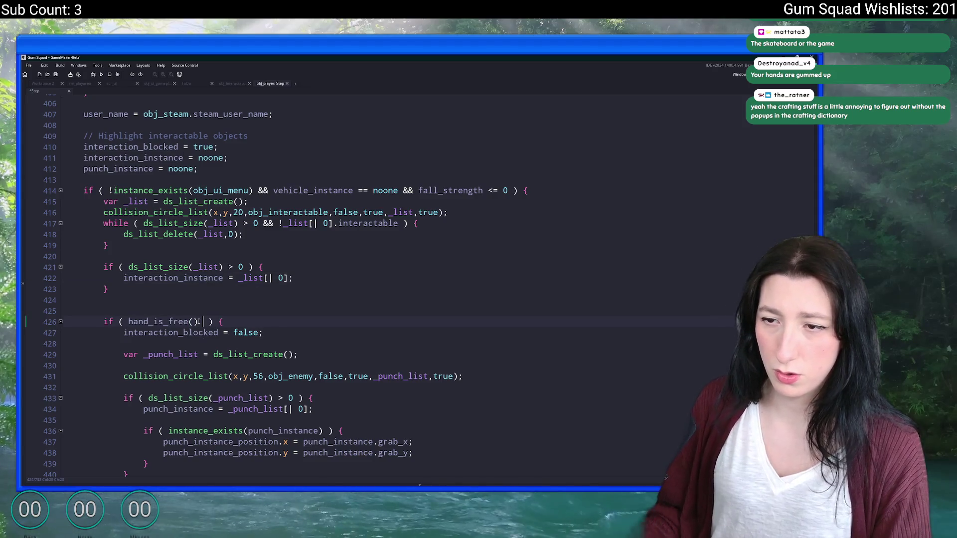
type("| interaction_instance.object_ind")
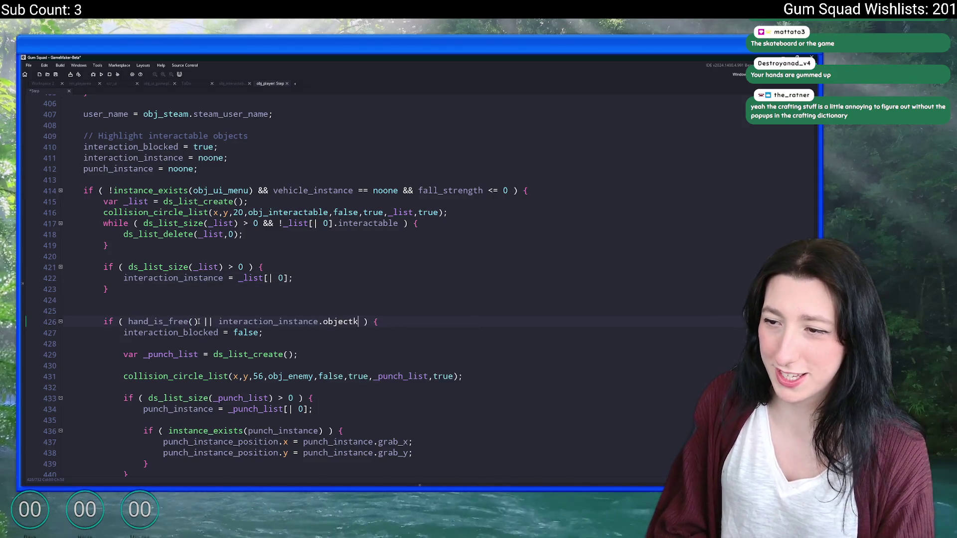
key("Return")
type("bj_vehic")
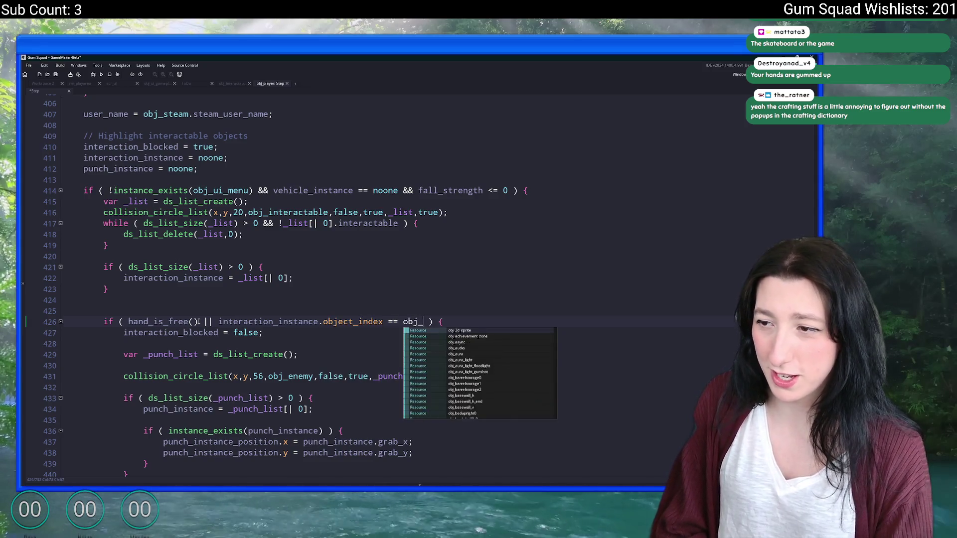
key("Down")
- Save the player Step code and launch a test run with F5
key("Return")
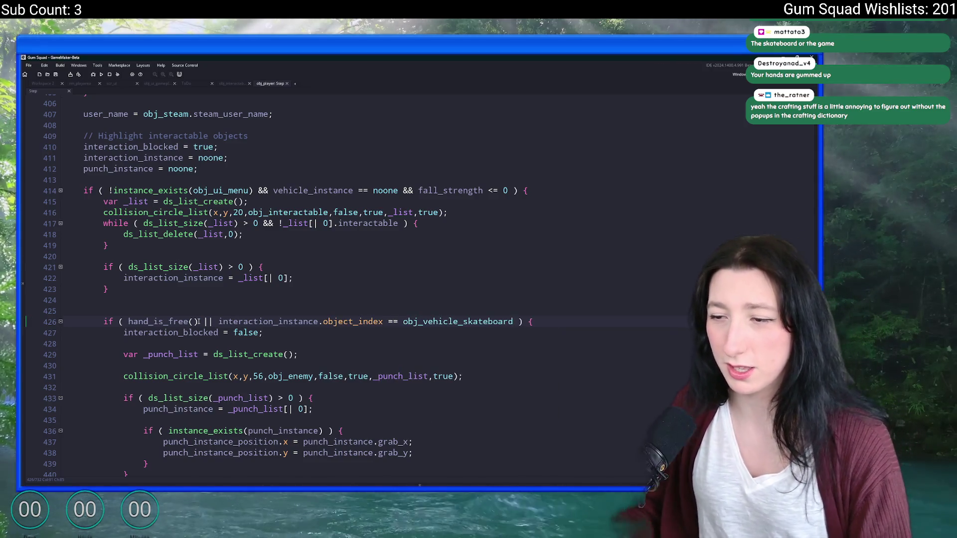
key("F5")
scroll(198, 322, "down", 12)
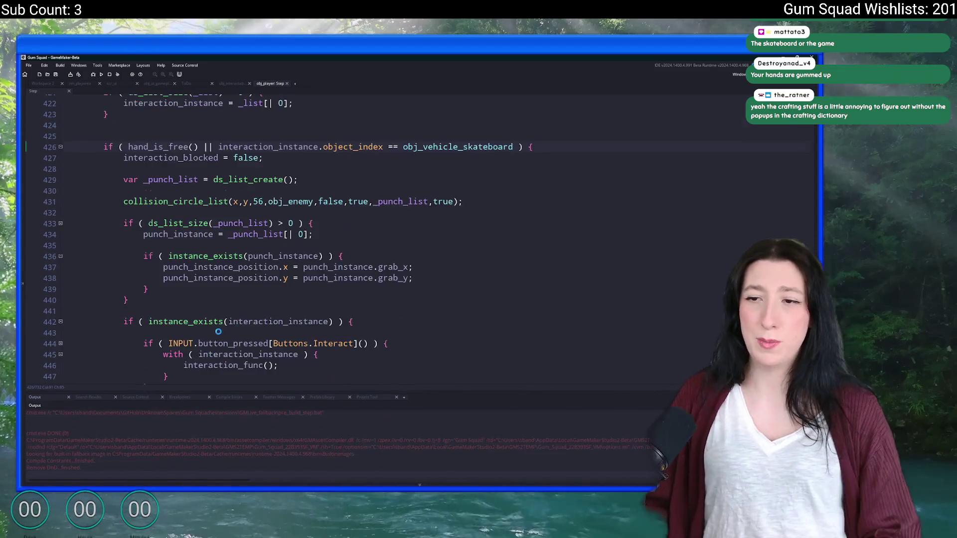
- Maximize the game window and create a new friends-only world lobby
scroll(238, 182, "up", 3)
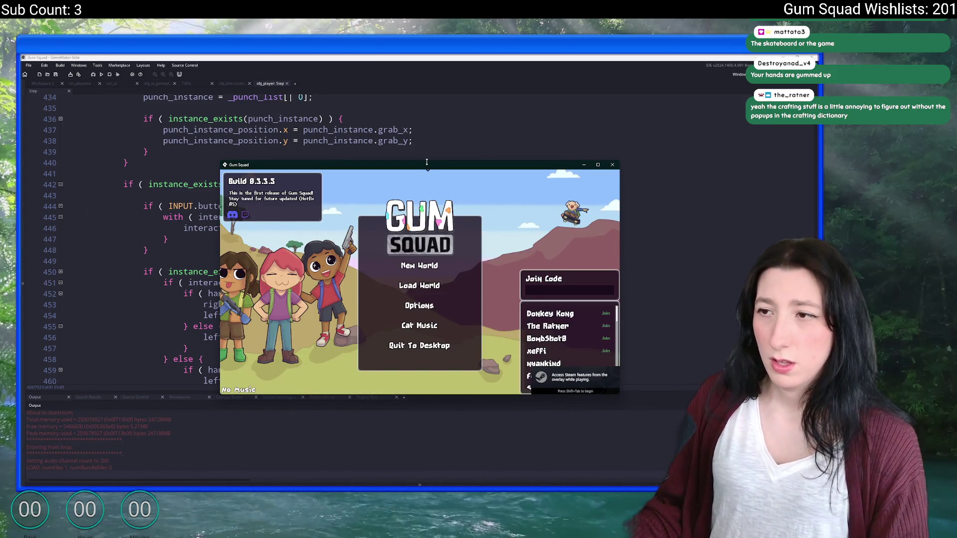
left_click_drag(426, 162, 444, 54)
left_click(473, 259)
left_click(427, 439)
left_click(436, 241)
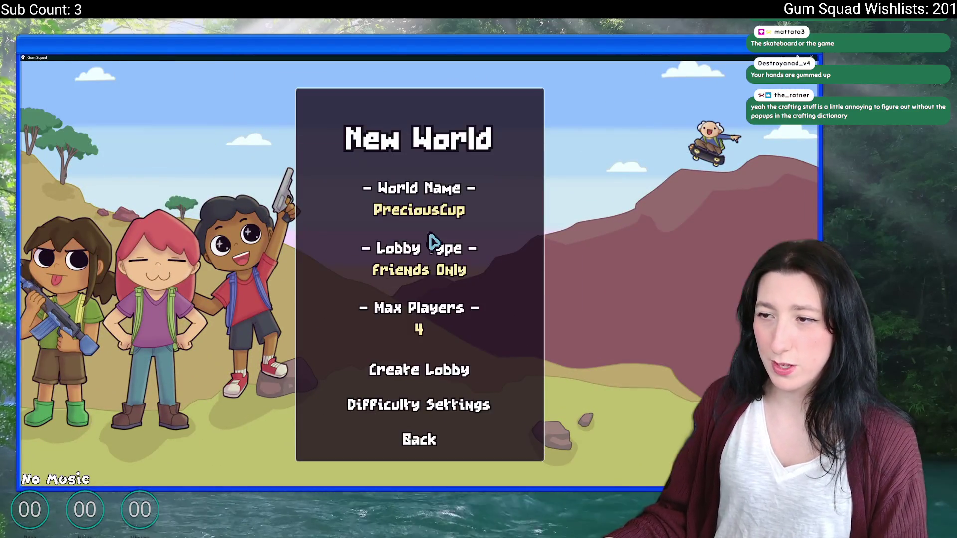
left_click(406, 368)
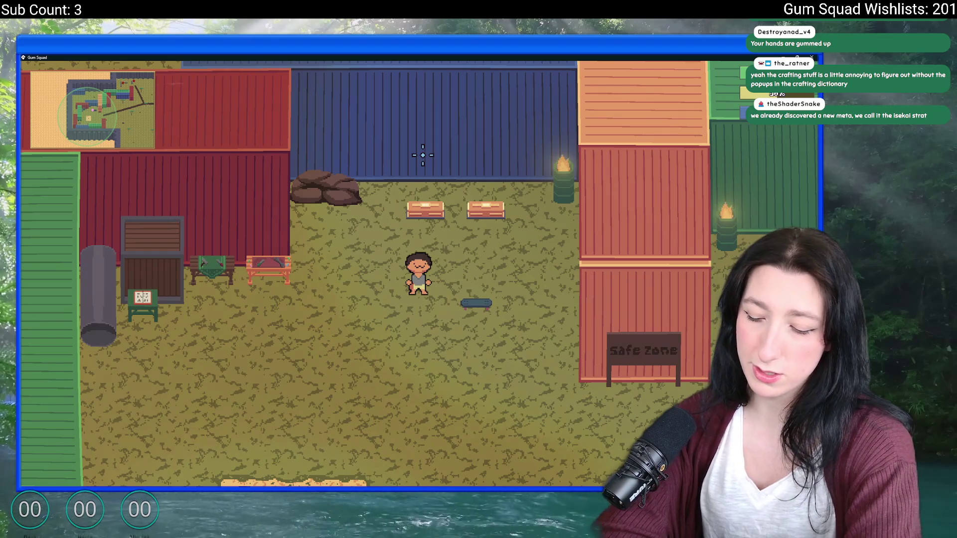
- Open and close the inventory in-game until the Code Error appears
scroll(638, 81, "down", 3)
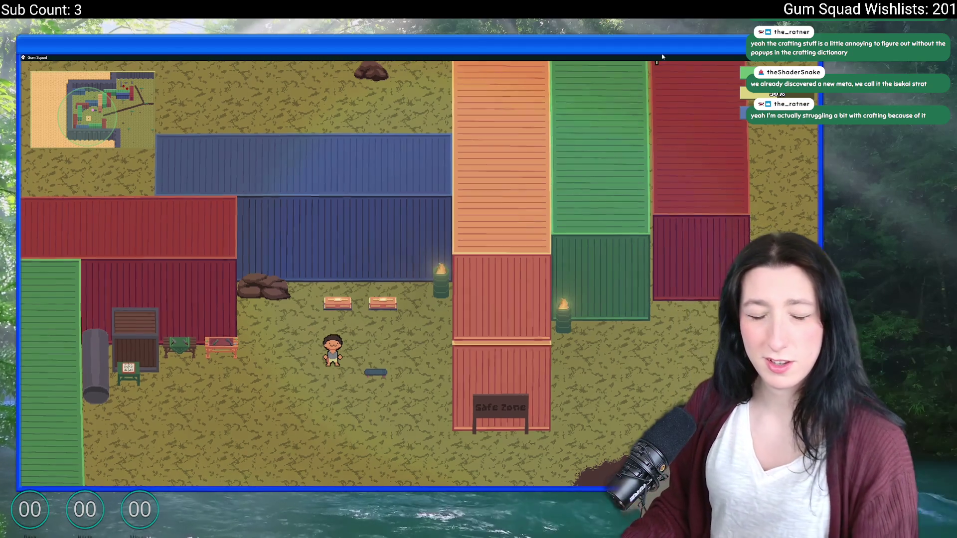
scroll(620, 73, "up", 2)
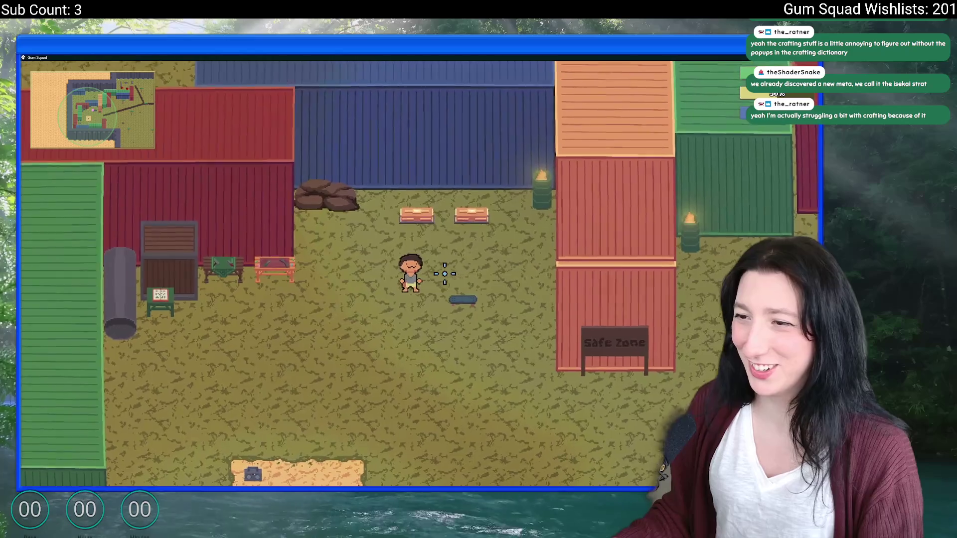
key("Tab")
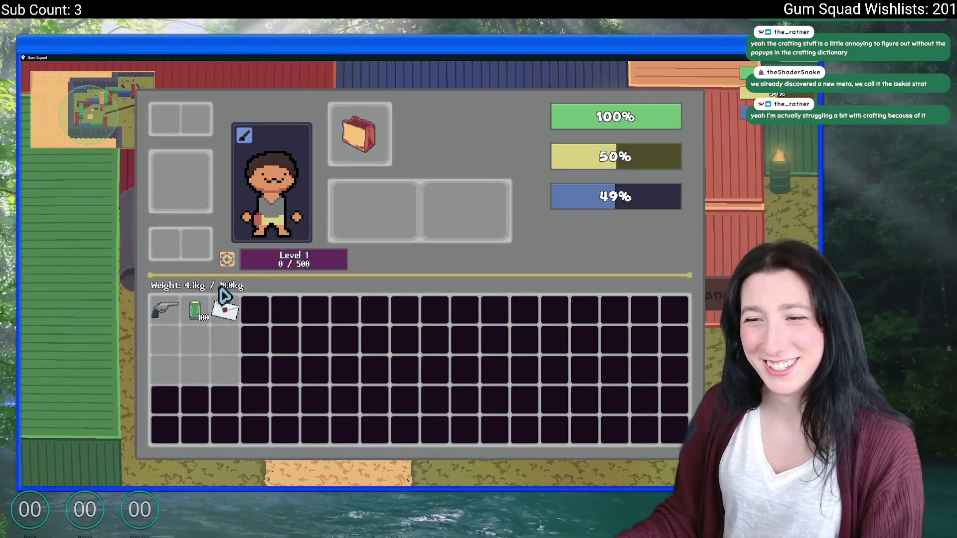
key("Tab")
key("Tab")
key("Tab")
key("Tab")
key("Tab")
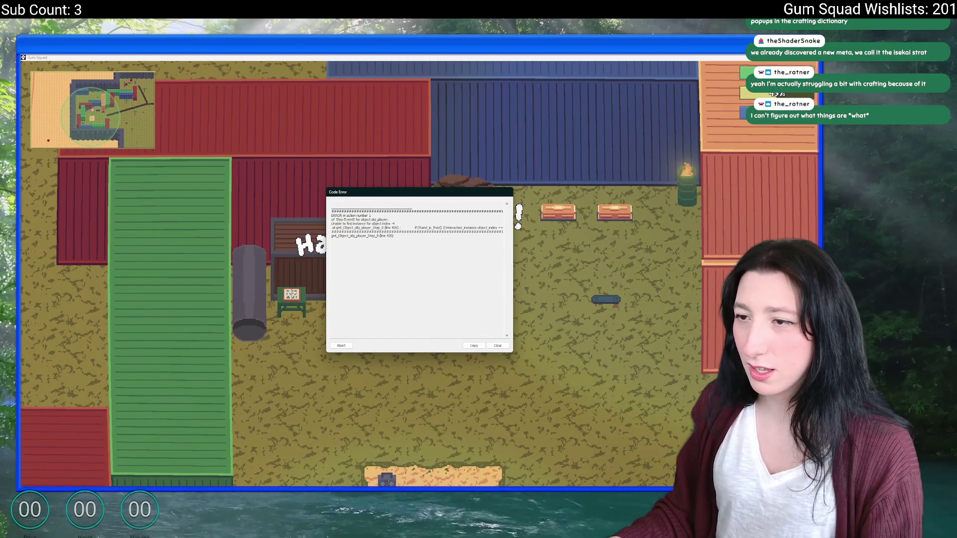
- Abort the crashed game and jump to line 426 of obj_player's Step code
left_click(337, 346)
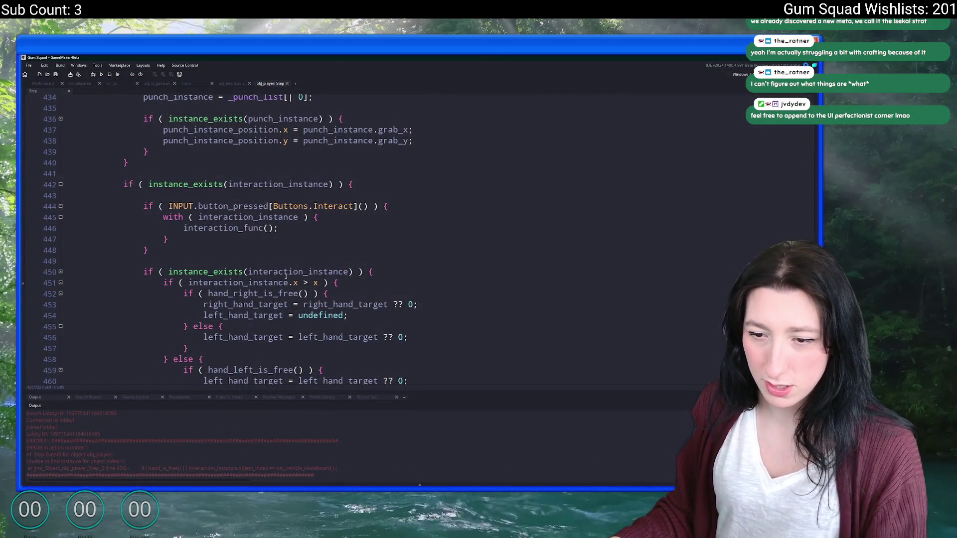
key("ctrl+g")
key("Return")
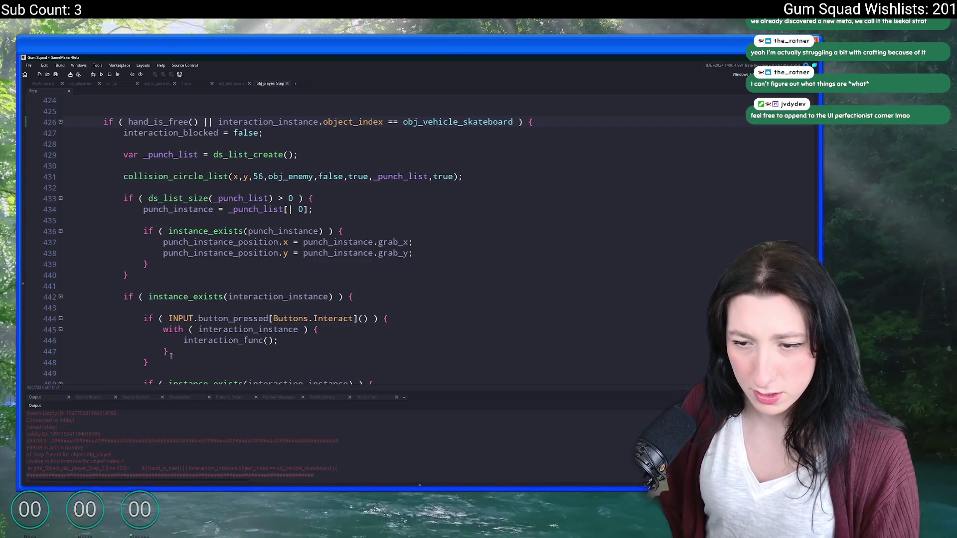
- Inspect interaction_instance on lines 415–426, including its assignment on line 422
scroll(202, 155, "up", 4)
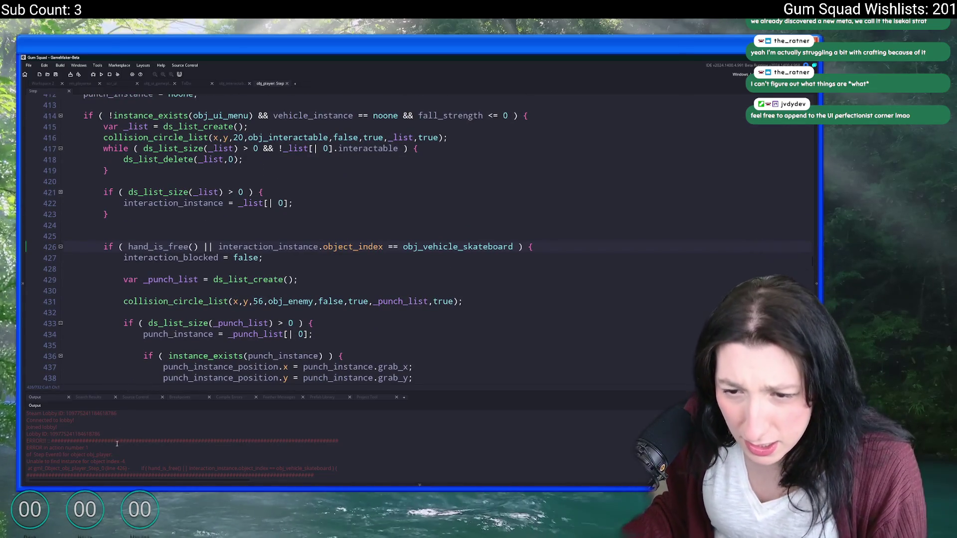
double_click(270, 249)
scroll(271, 252, "up", 2)
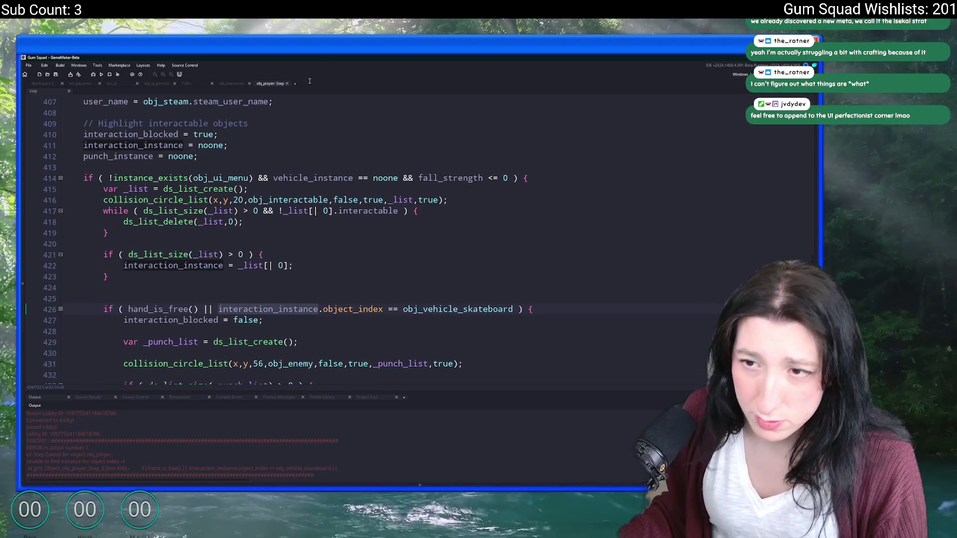
left_click(244, 266)
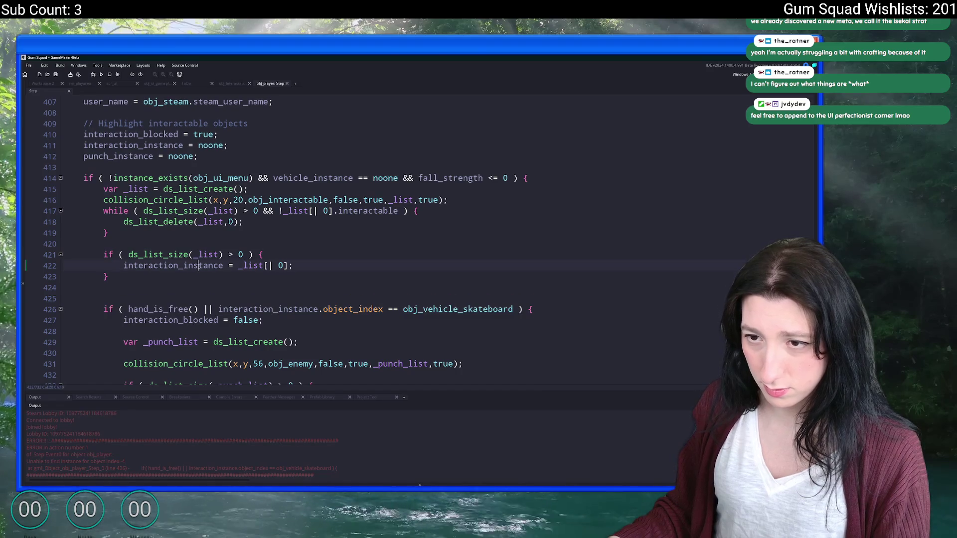
double_click(250, 309)
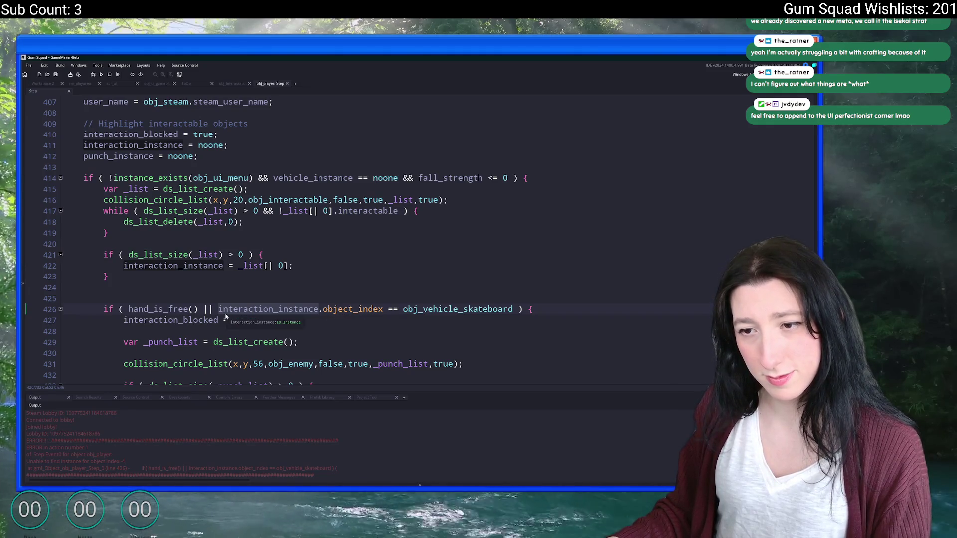
scroll(209, 268, "up", 1)
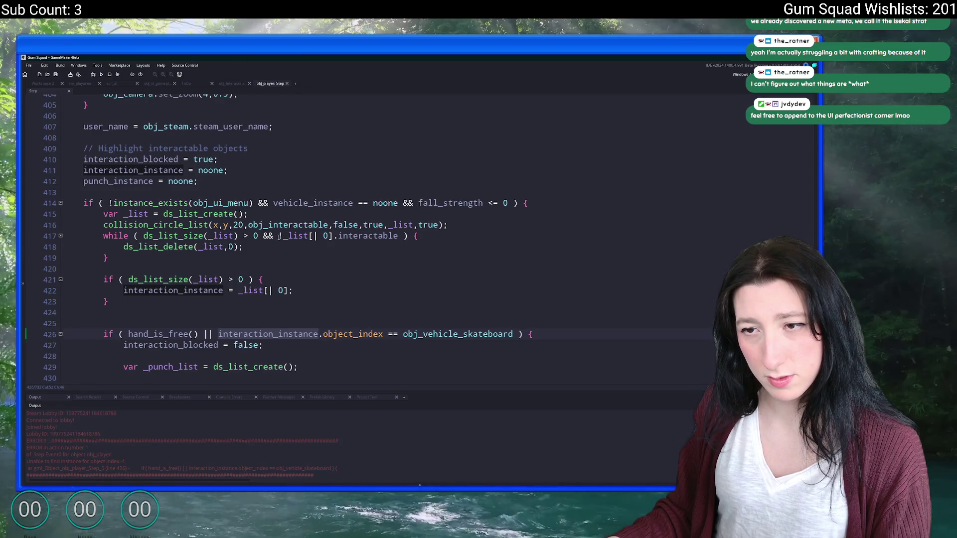
left_click(270, 214)
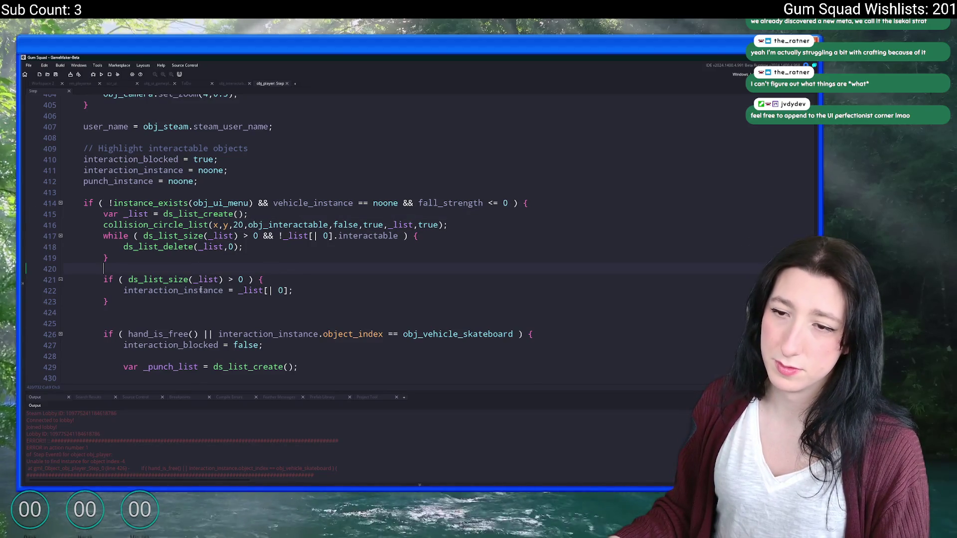
left_click(189, 301)
scroll(257, 264, "down", 2)
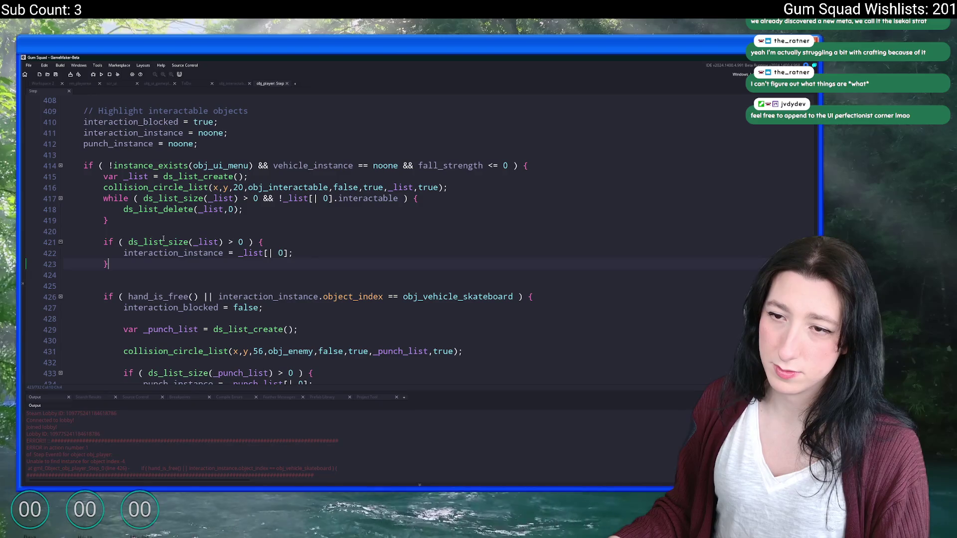
scroll(185, 216, "down", 2)
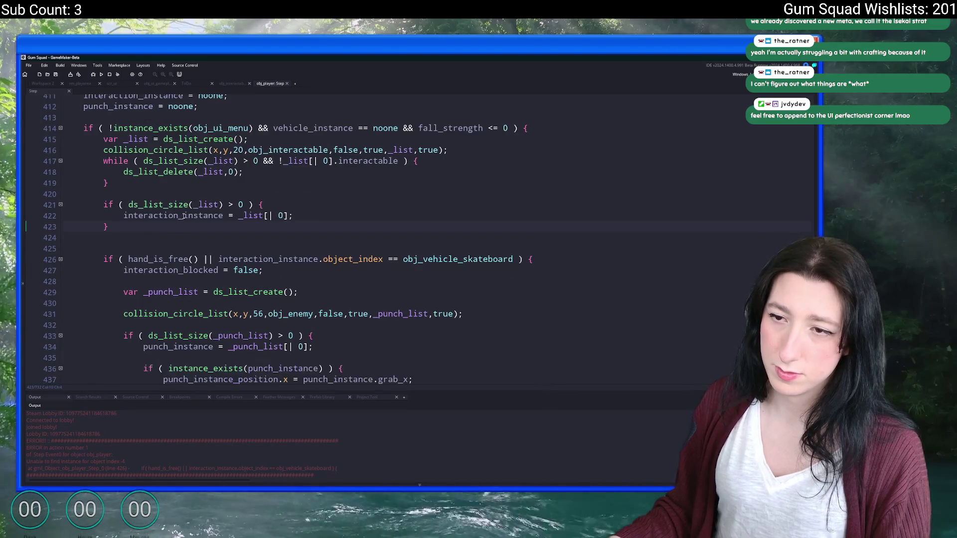
- Wrap the hand-free check in if ( interaction_instance != noone ) { … } and indent it
left_click(157, 248)
key("Return")
type("if ( interaction_instance != noone ) {")
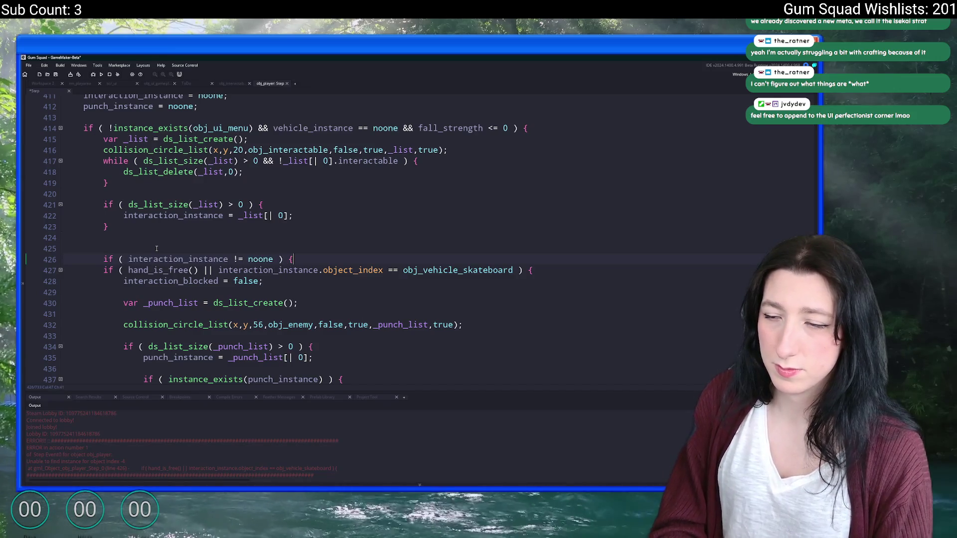
left_click(532, 270)
scroll(222, 281, "down", 10)
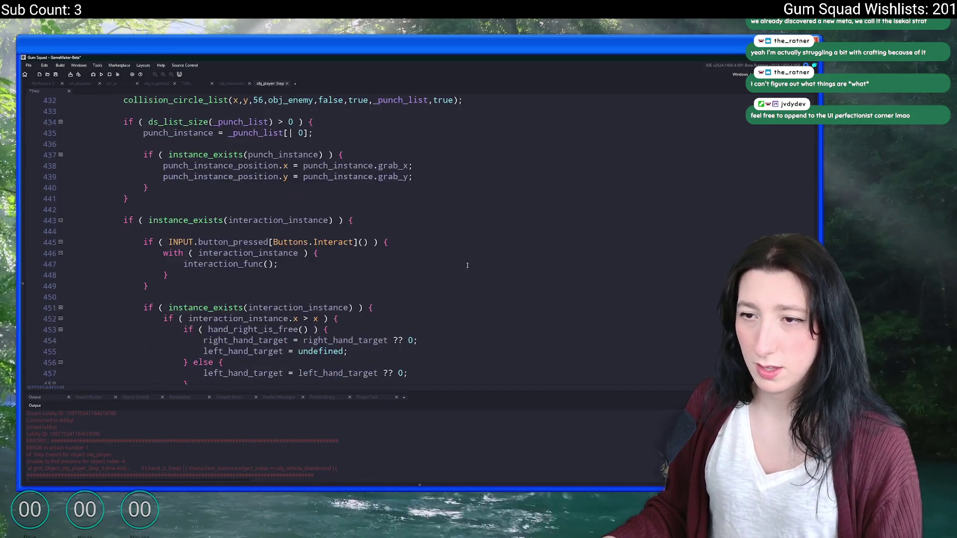
scroll(222, 281, "down", 3)
left_click(107, 196)
key("Return")
type("}")
scroll(134, 224, "up", 2)
mouse_move(108, 272)
left_mouse_down()
mouse_move(133, 188)
mouse_move(110, 277)
mouse_move(130, 277)
mouse_move(105, 194)
left_mouse_up()
scroll(105, 194, "up", 1)
key("Tab")
left_click(156, 209)
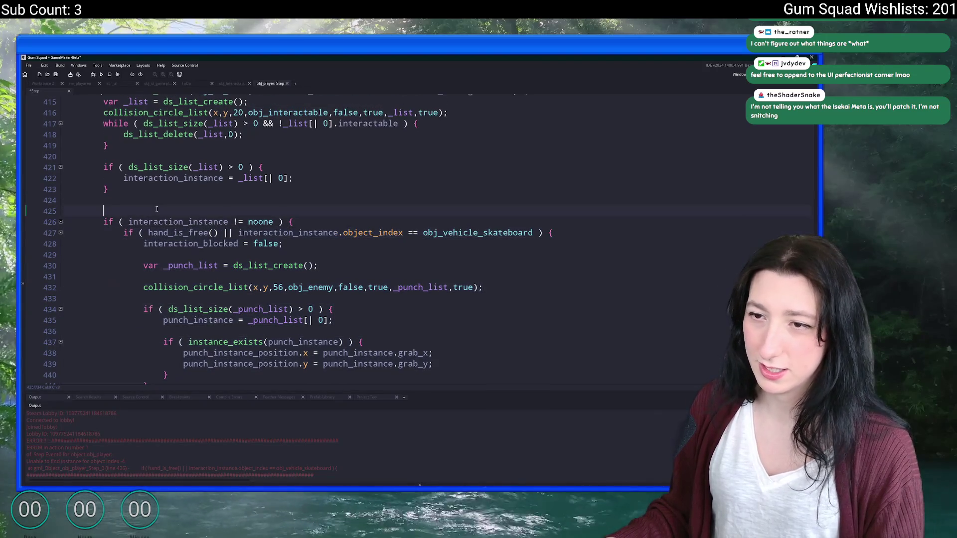
- Review the interaction_instance assignment and the _punch_list block inside the new check
scroll(219, 199, "up", 1)
left_click(224, 216)
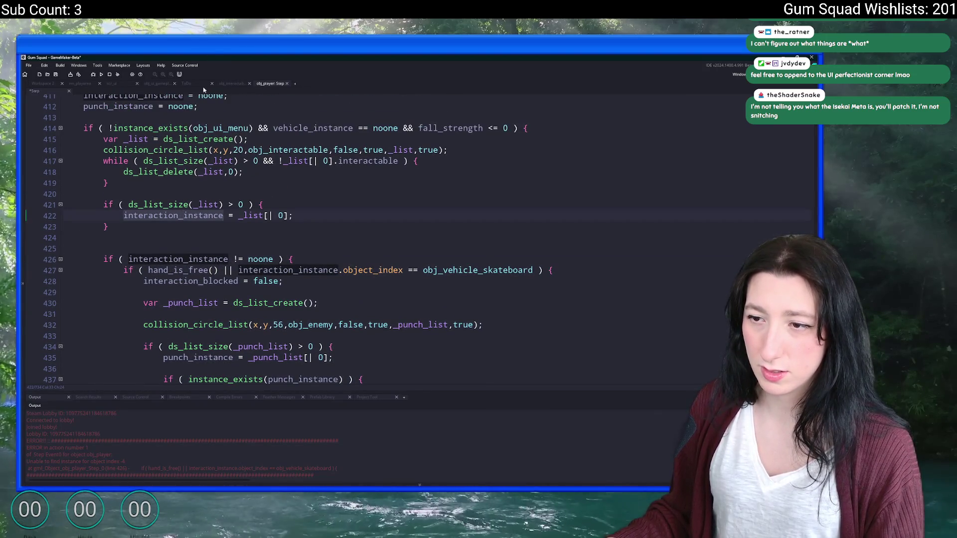
scroll(290, 299, "down", 1)
left_click(197, 290)
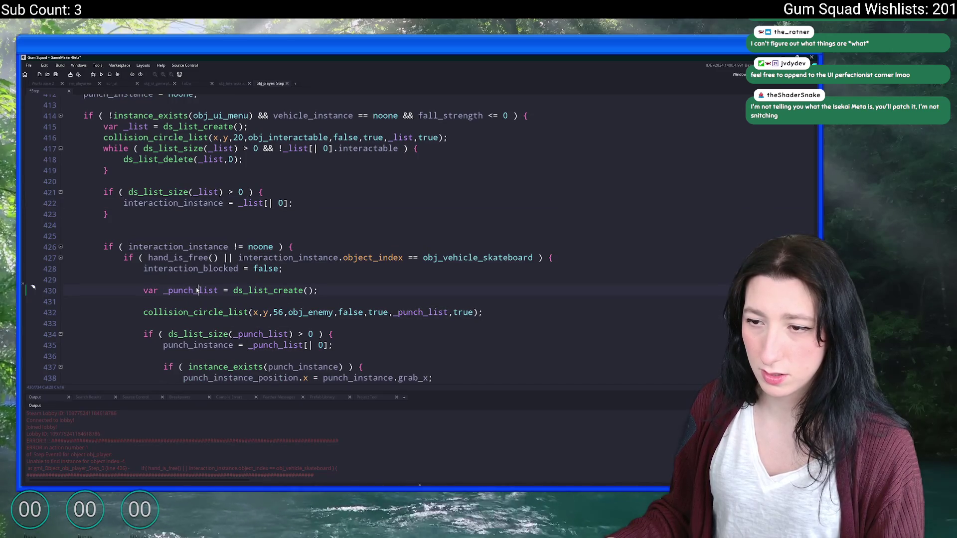
scroll(205, 279, "down", 3)
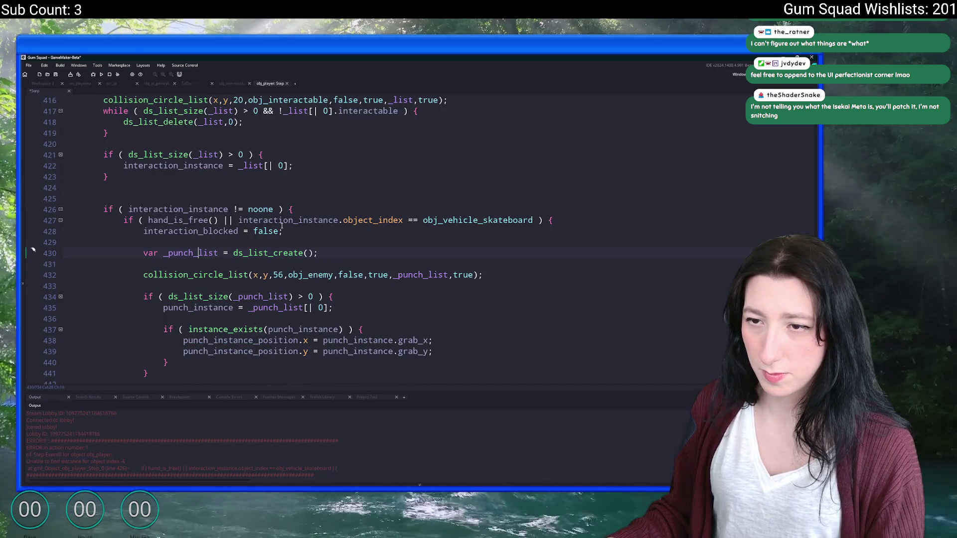
scroll(404, 196, "down", 1)
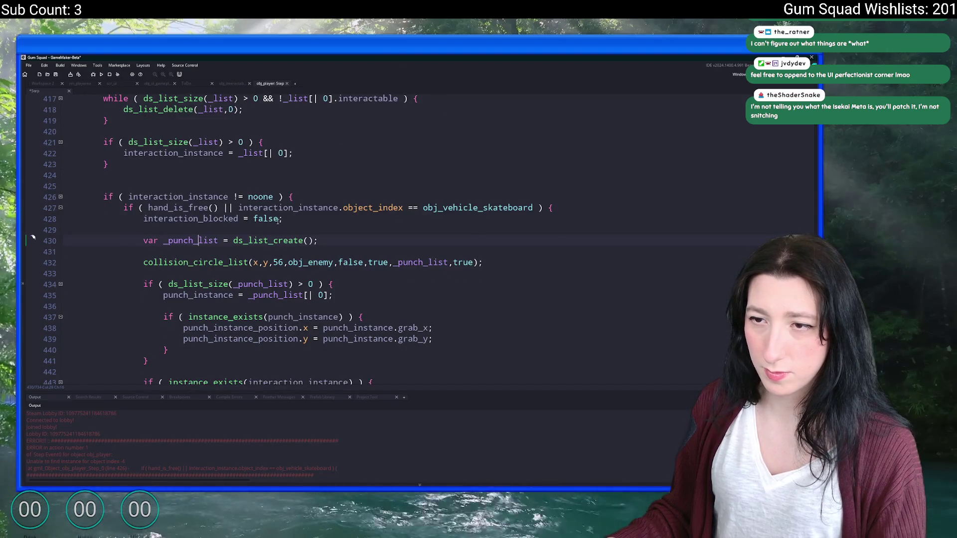
scroll(204, 268, "down", 3)
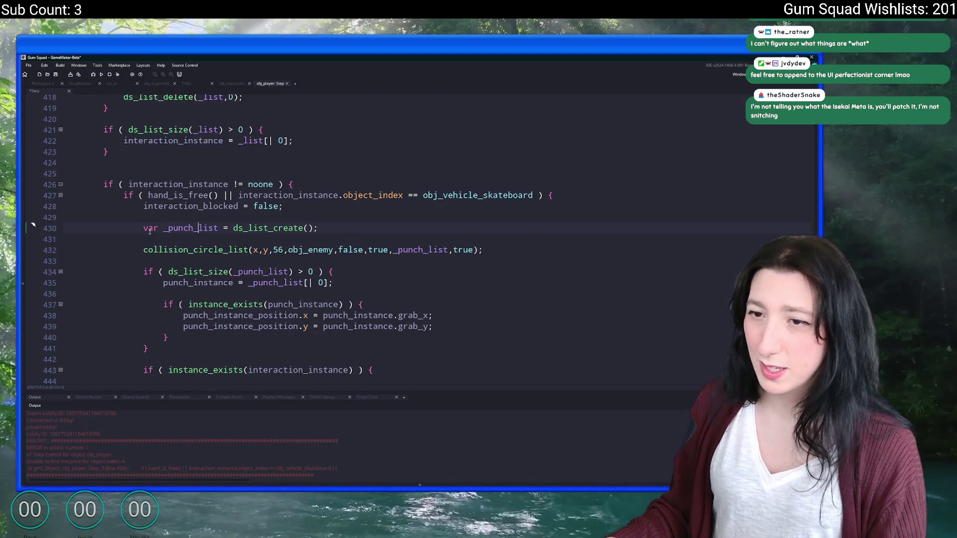
left_click(332, 247)
scroll(249, 269, "down", 4)
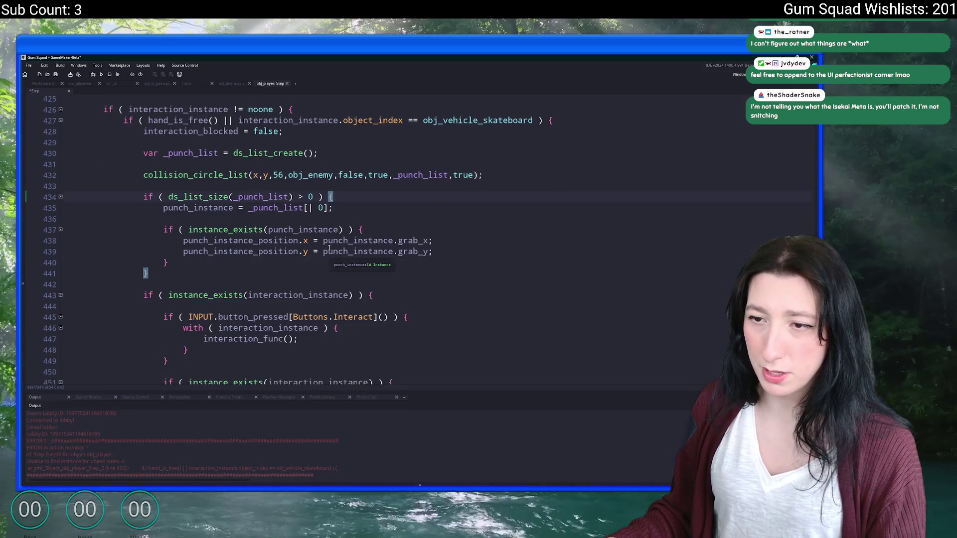
scroll(169, 269, "down", 1)
- Move the _punch_list detection block below the interaction check and outdent it two levels
left_click_drag(166, 250, 144, 128)
key("ctrl+c")
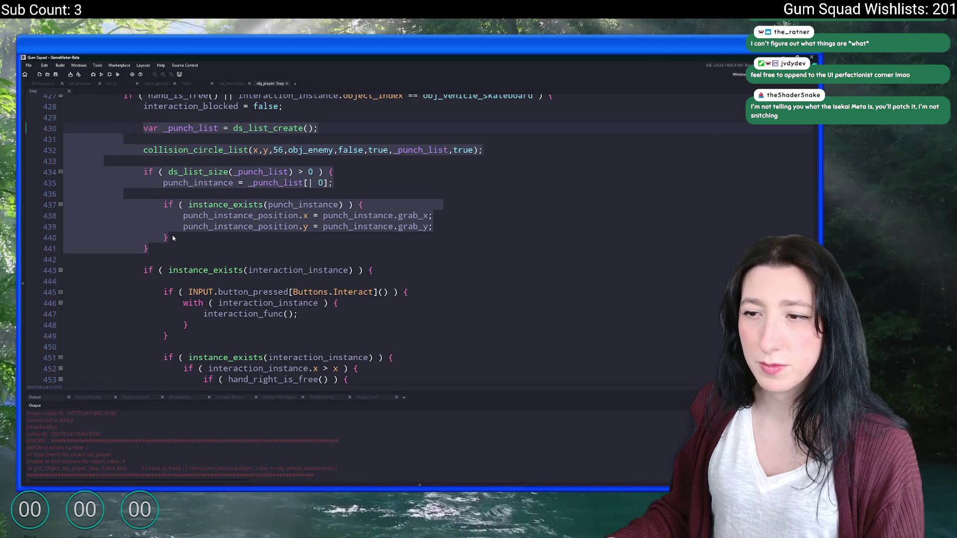
key("BackSpace")
key("BackSpace")
key("BackSpace")
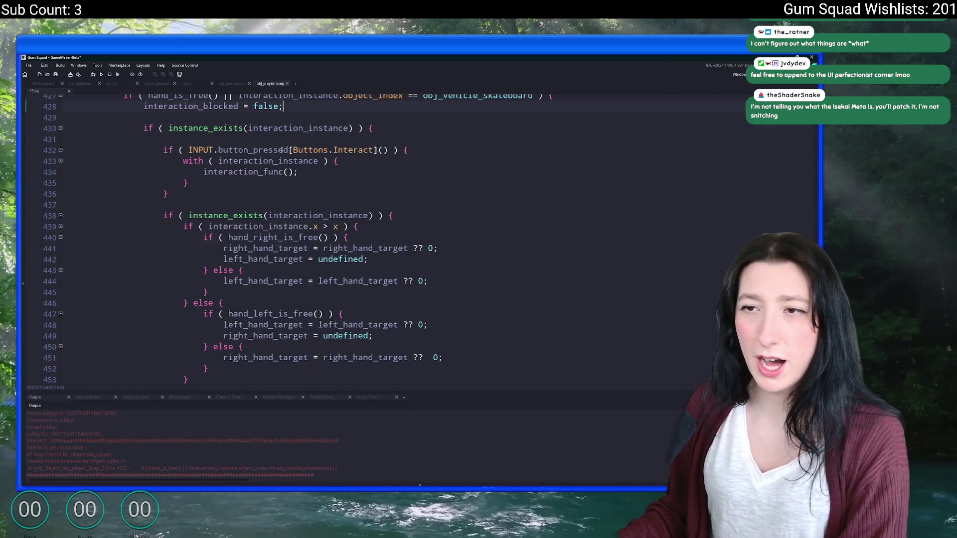
scroll(337, 155, "up", 2)
left_click(369, 165)
scroll(216, 269, "down", 7)
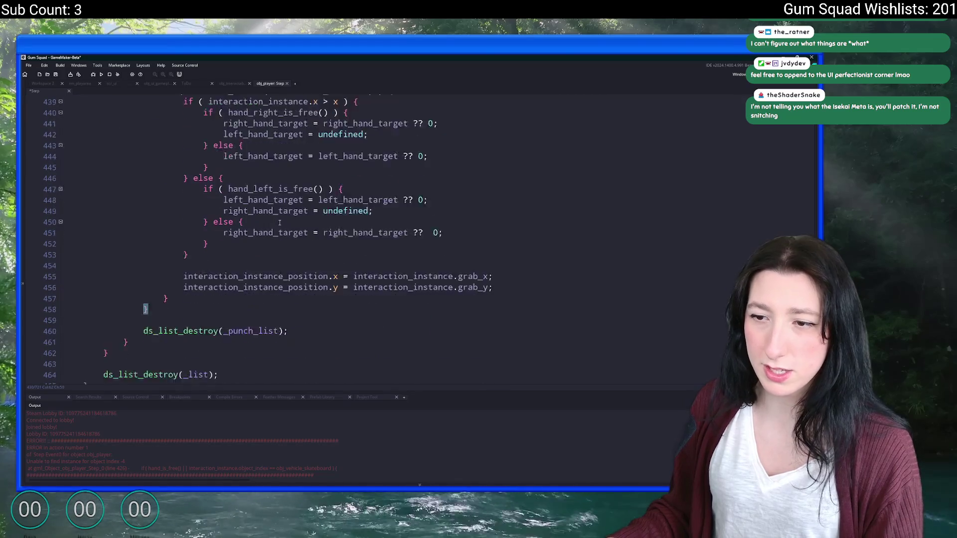
left_click(189, 286)
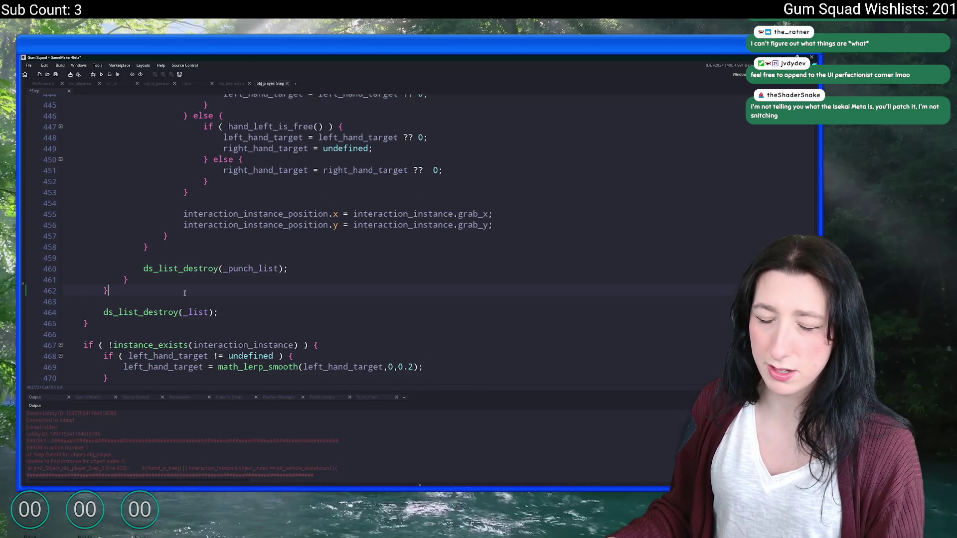
key("Return")
key("Return")
key("ctrl+v")
scroll(189, 286, "down", 1)
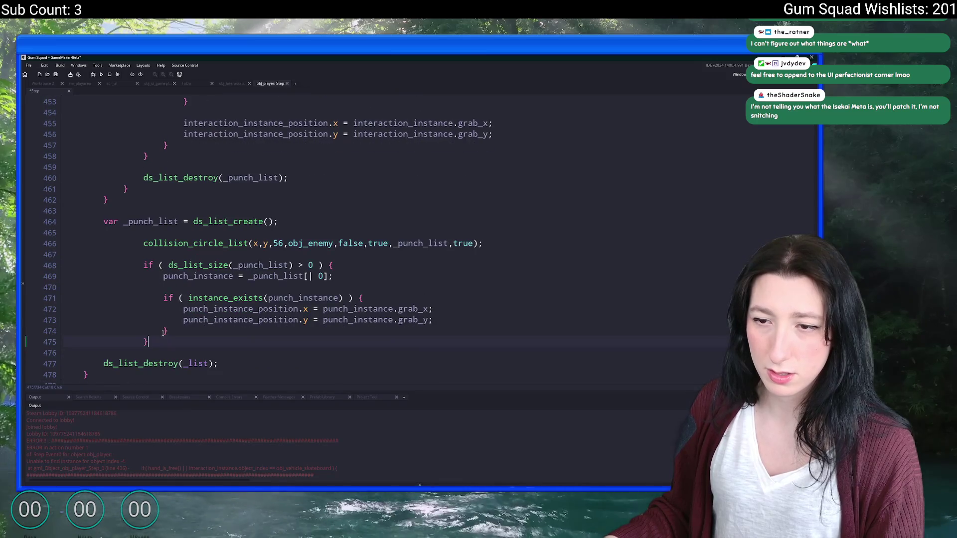
left_click_drag(159, 332, 145, 243)
left_click_drag(158, 342, 124, 232)
key("shift+Tab")
key("shift+Tab")
- Move ds_list_destroy(_punch_list) to just after the relocated _punch_list block
left_click(320, 181)
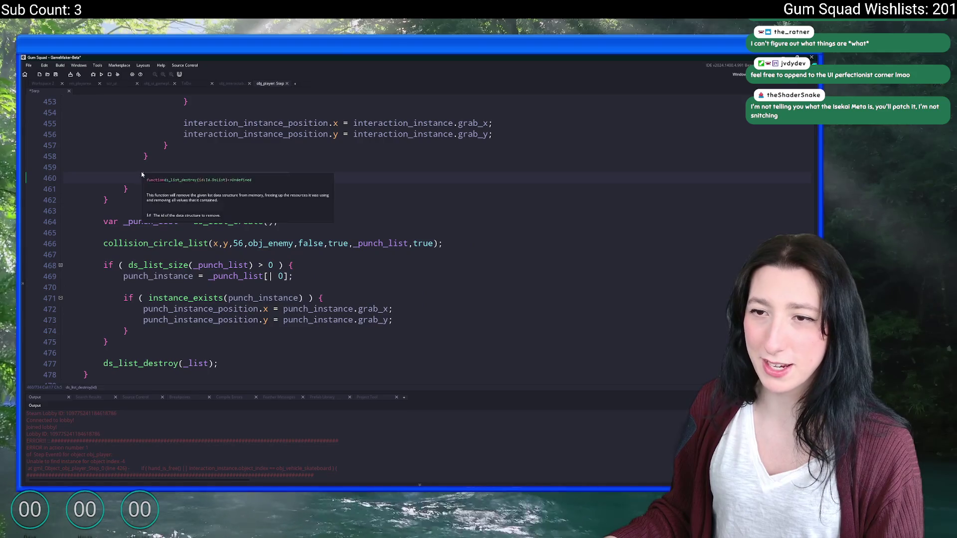
left_click_drag(319, 179, 310, 156)
key("ctrl+c")
key("Delete")
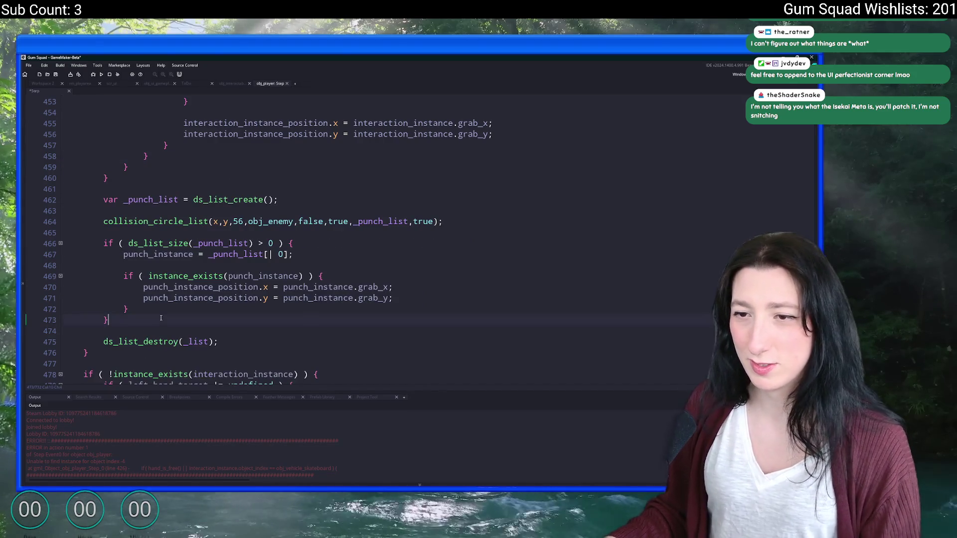
key("ctrl+v")
scroll(80, 368, "up", 18)
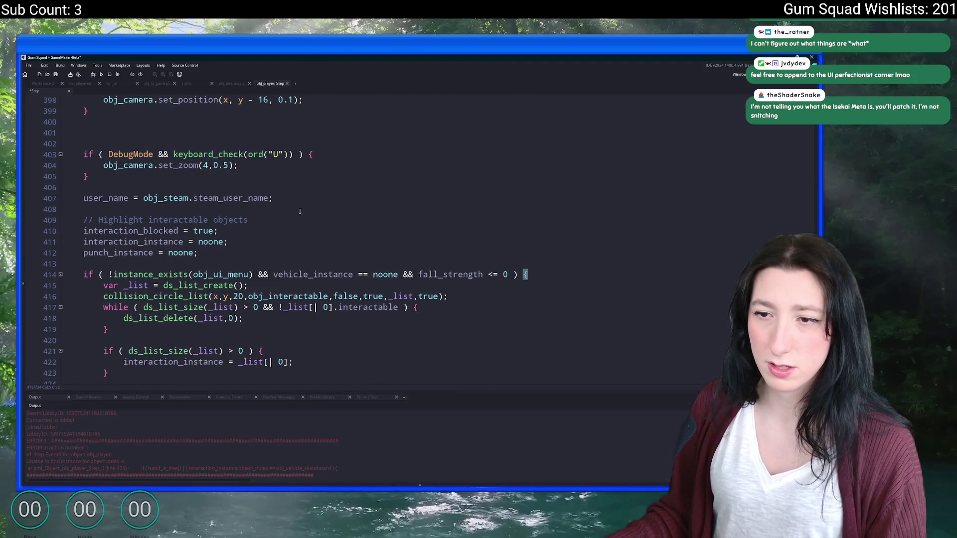
scroll(300, 211, "down", 20)
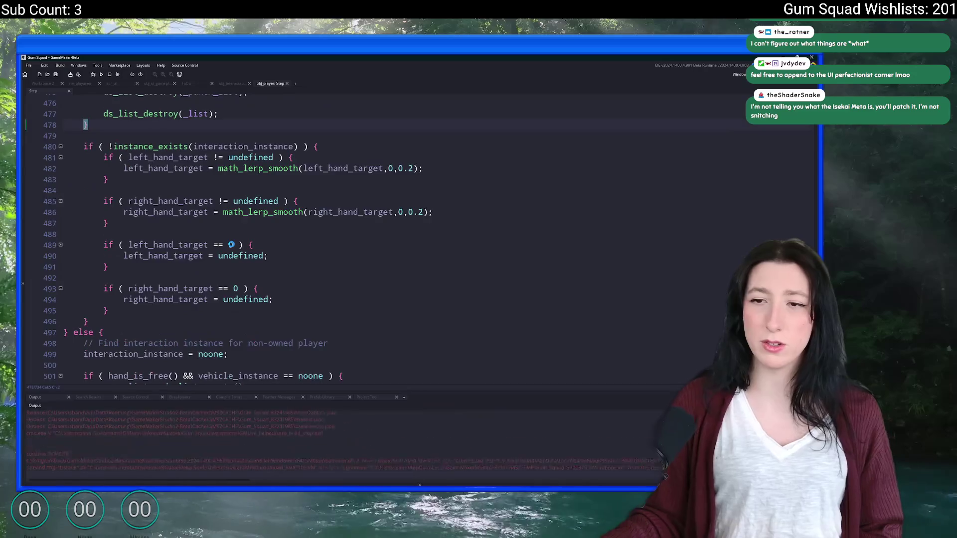
- Create a new offline world named freshfern and spawn in with the skateboard
scroll(231, 244, "up", 4)
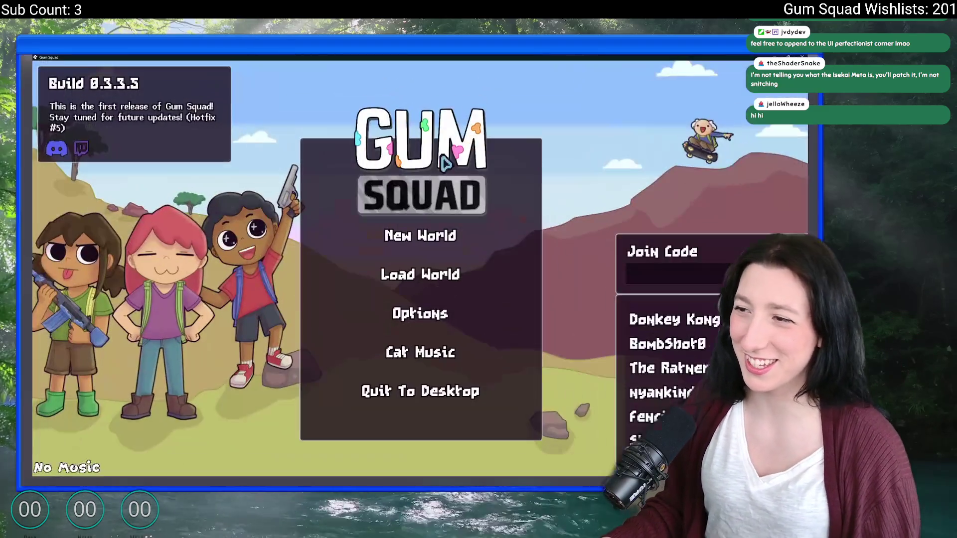
left_click(419, 242)
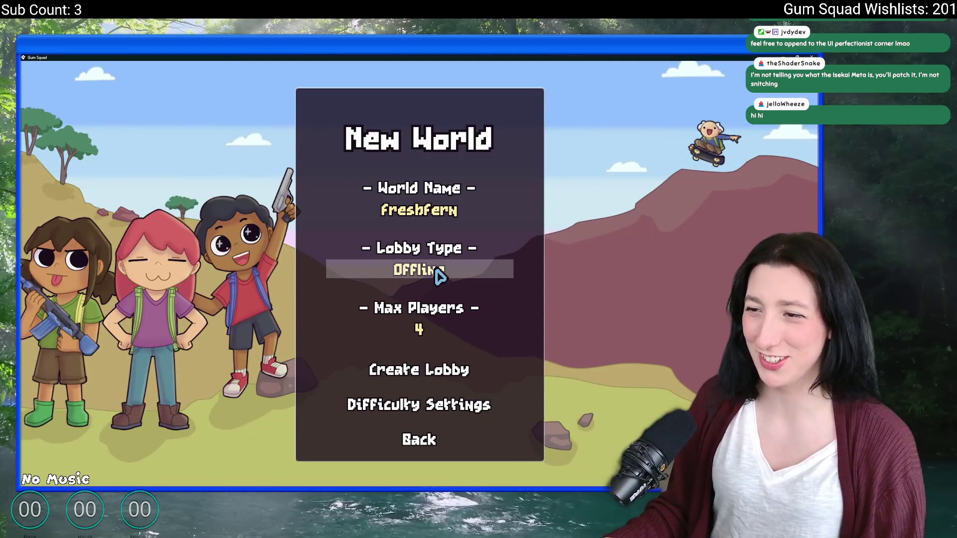
left_click(421, 369)
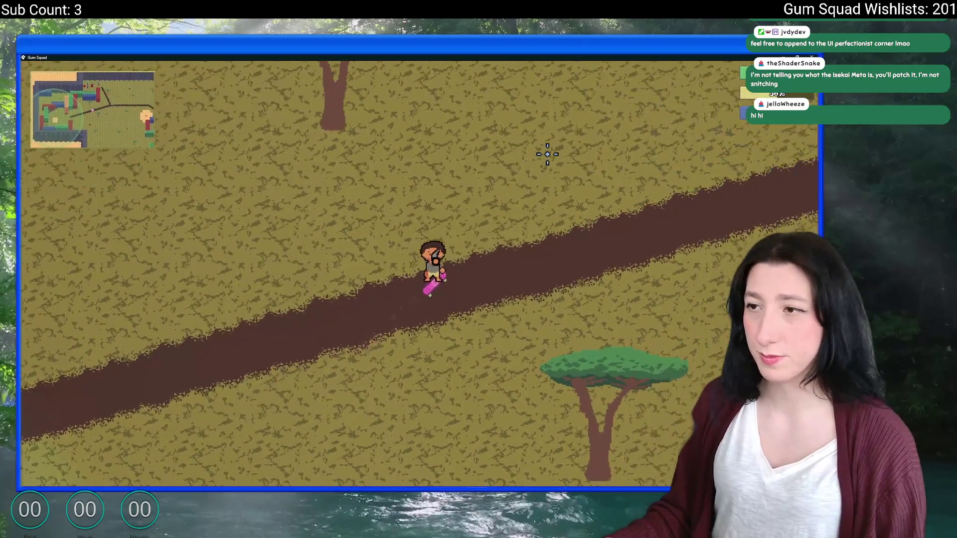
- Ride the skateboard north and west, step off, then walk back onto it
key("w")
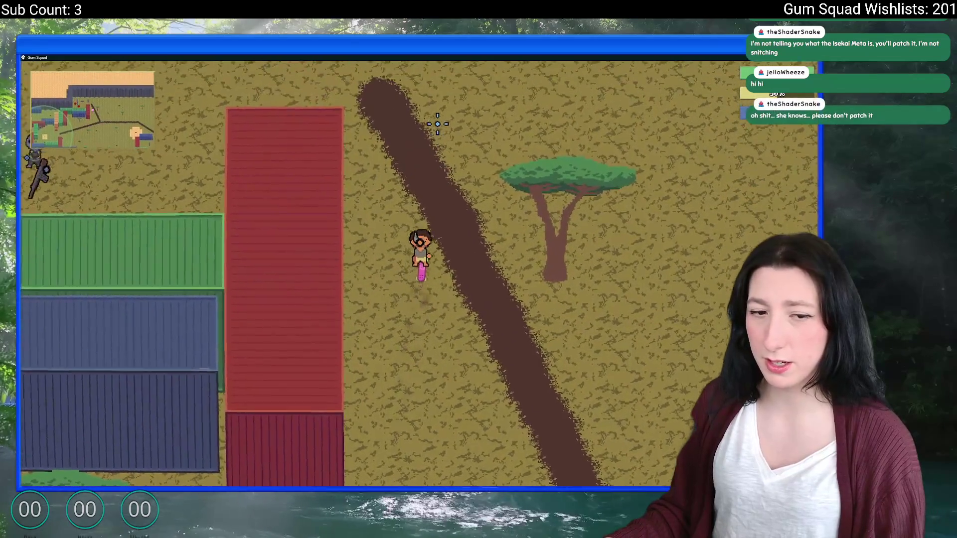
key("a")
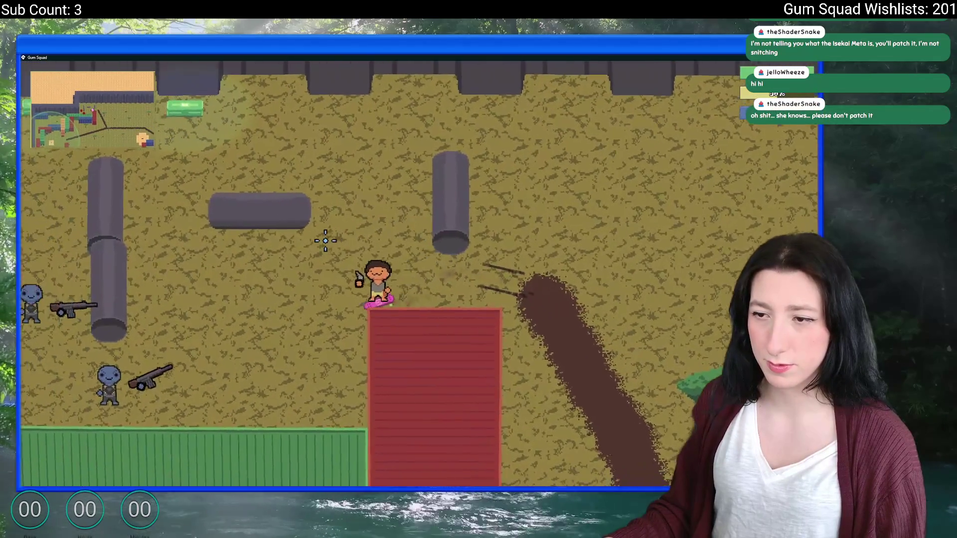
key("a")
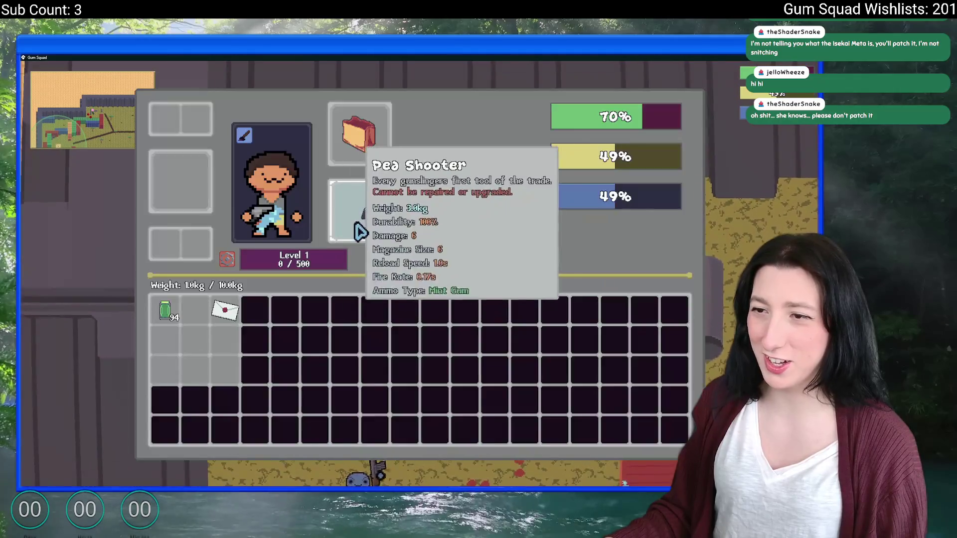
key("s")
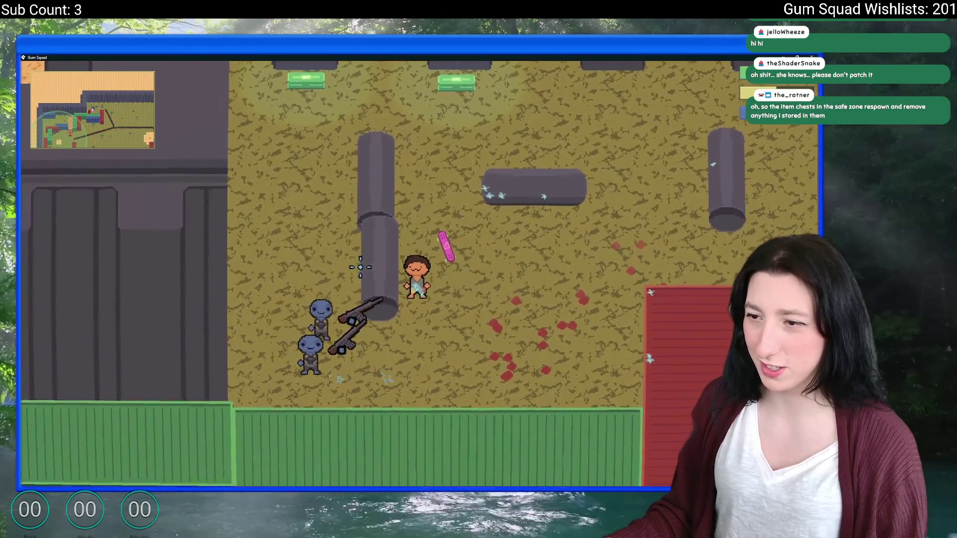
key("a")
key("s")
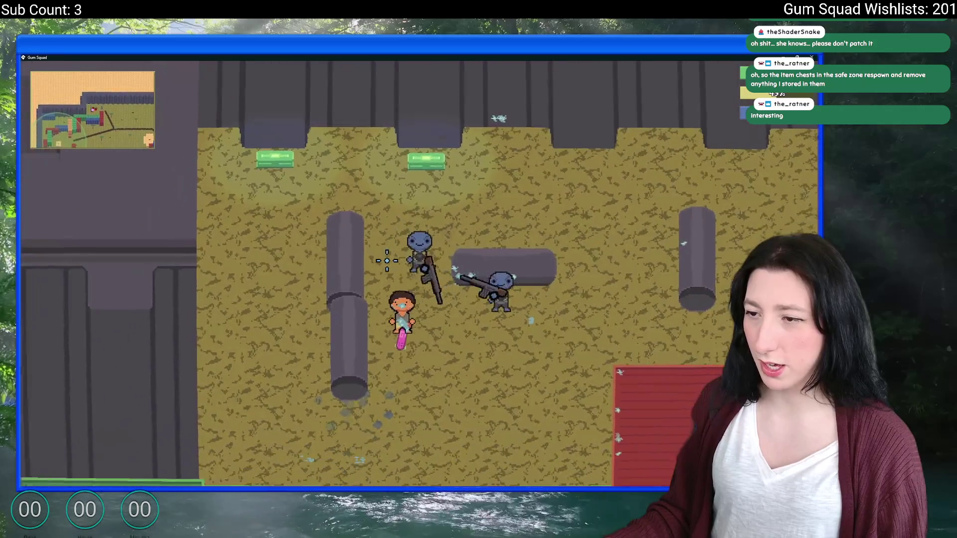
- Open the inventory, move around cover shooting at enemies, then quit the test game
key("Tab")
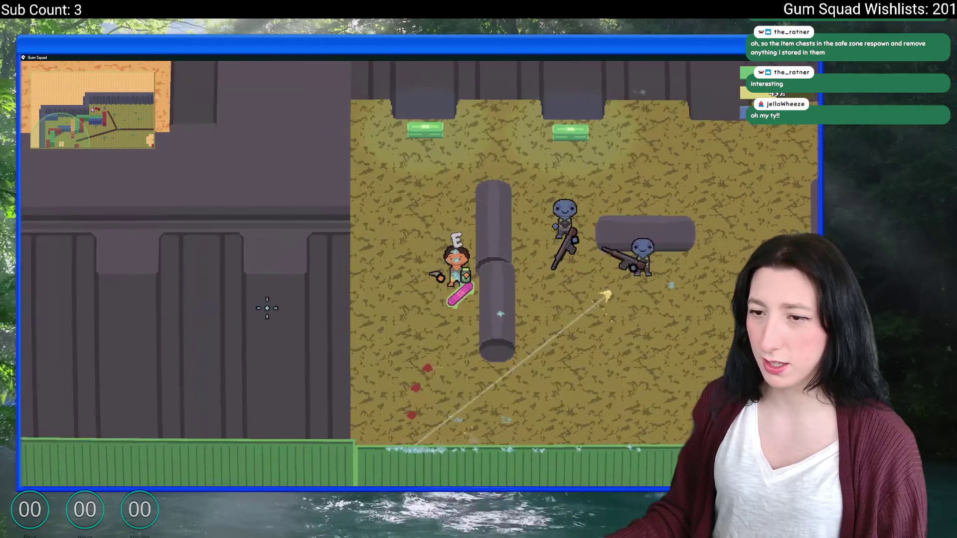
key("s")
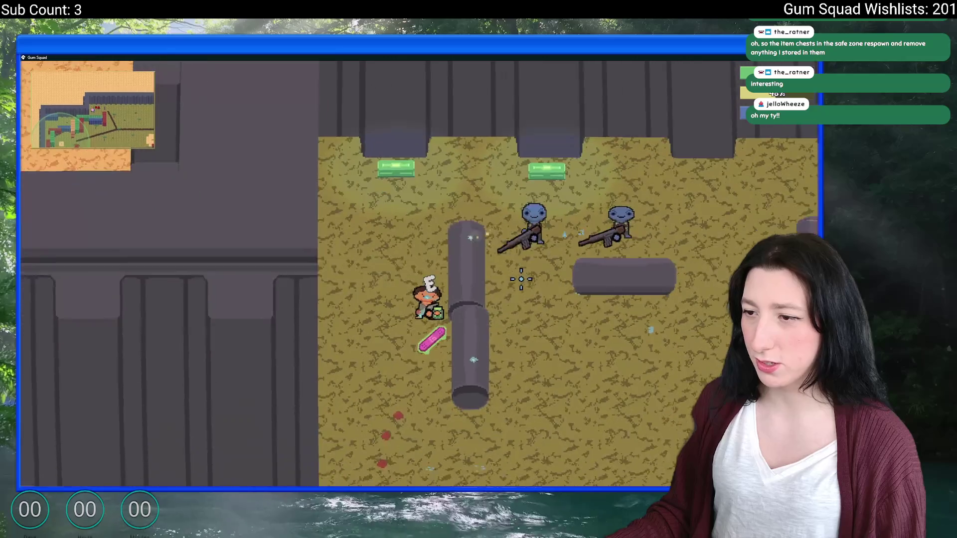
key("d")
key("w")
left_click(394, 149)
key("d")
key("s")
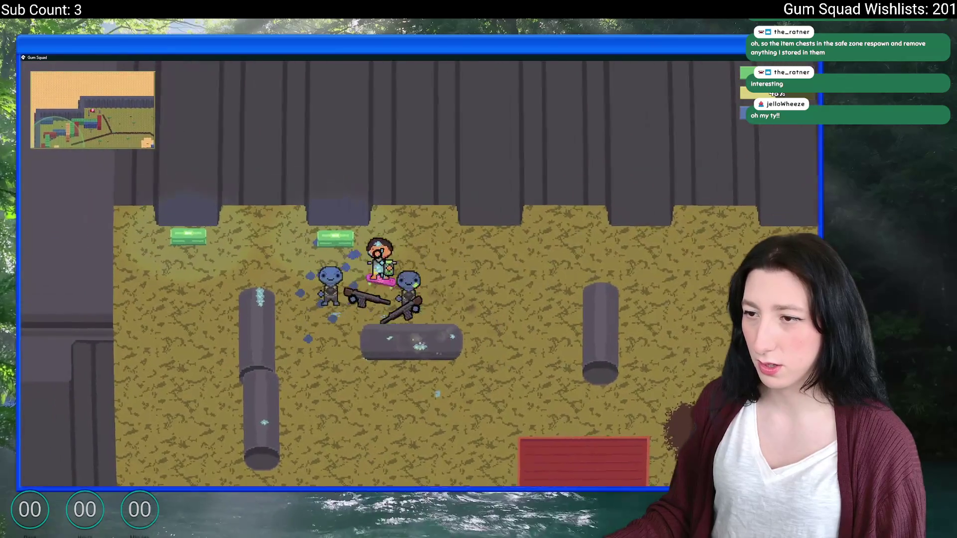
key("d")
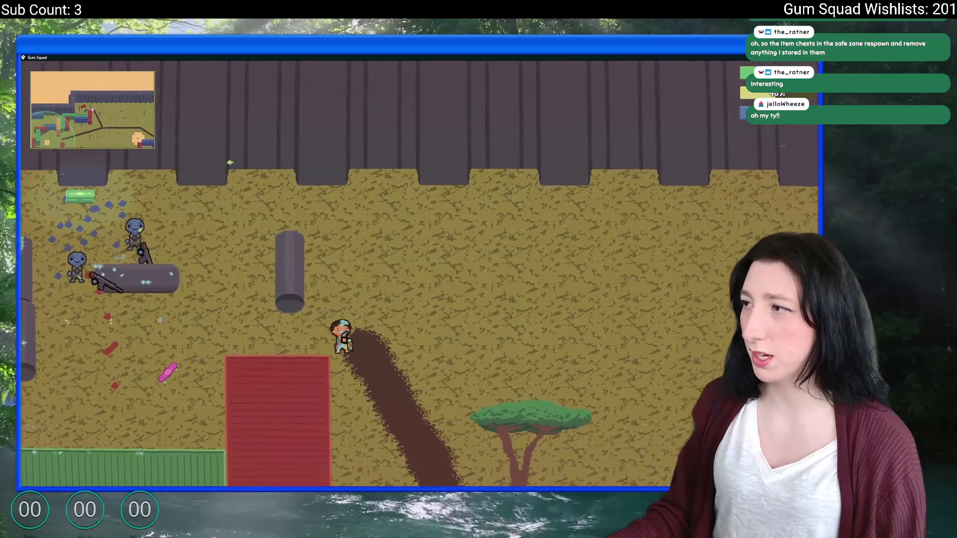
key("s")
key("Escape")
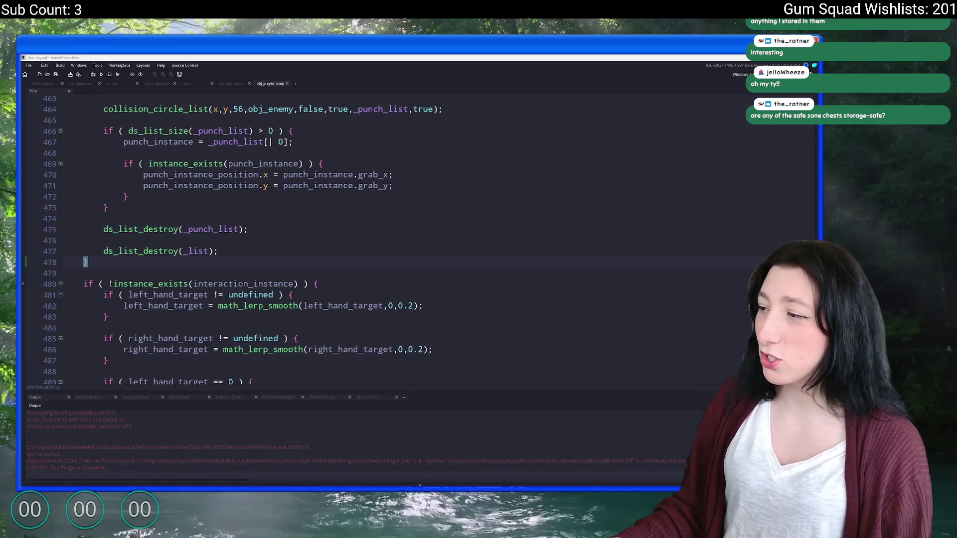
- Glance at the Discord server, return to the obj_player Step code, and open the Build menu
key("alt+Tab")
mouse_move(192, 289)
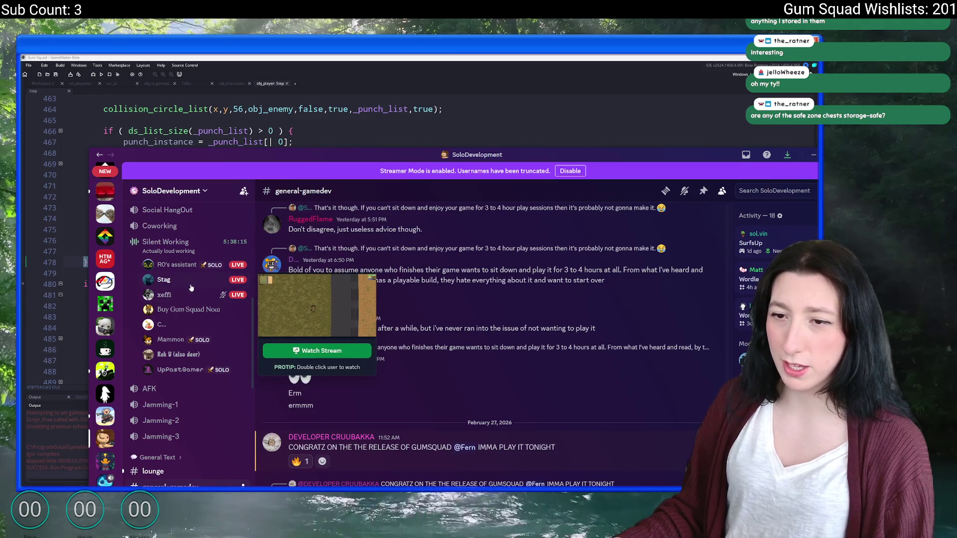
key("alt+Tab")
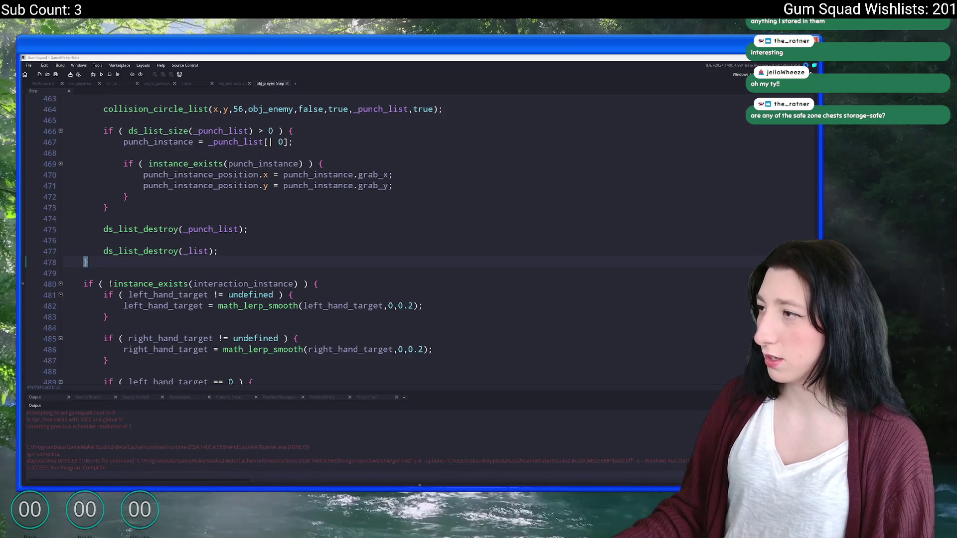
left_click(373, 283)
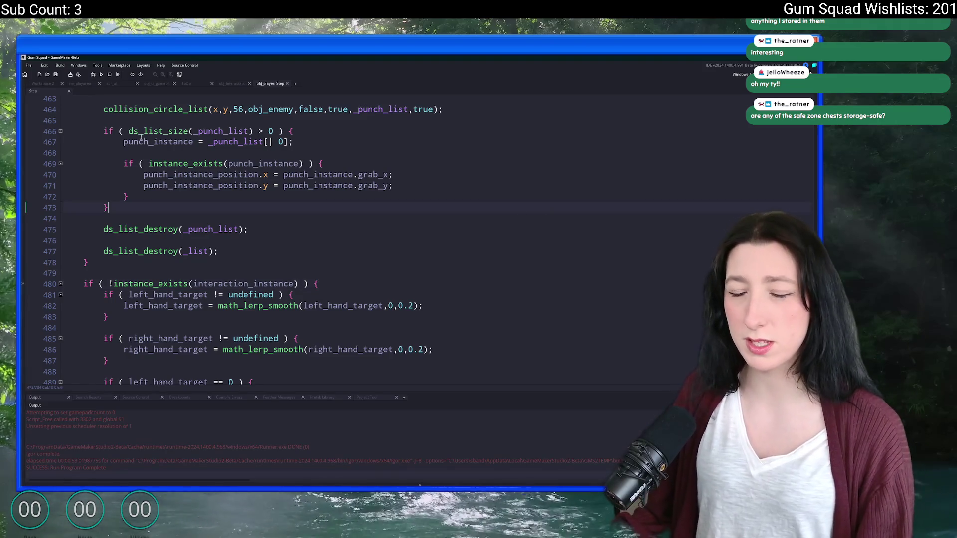
left_click(60, 67)
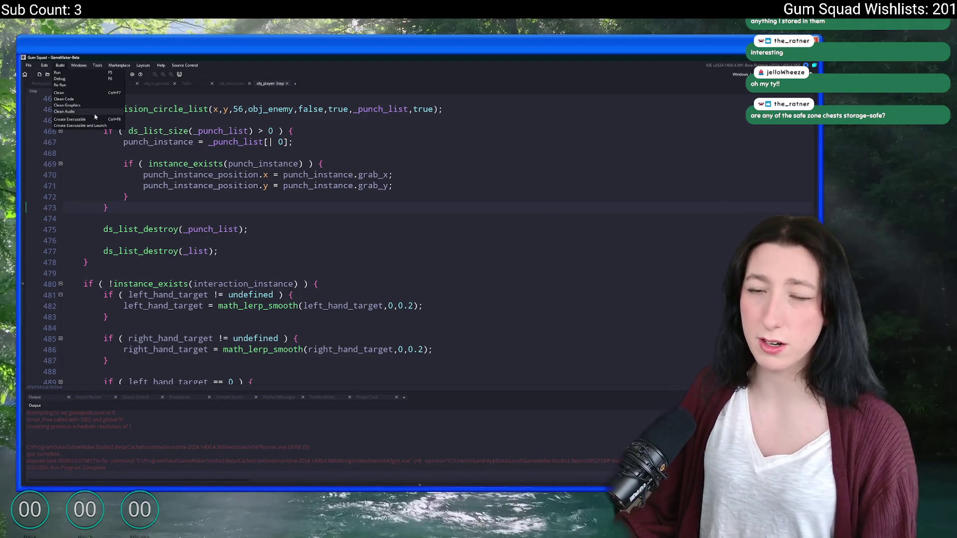
left_click(263, 142)
- Clean the build cache, then review the Step_0.gml and scr_macros.gml diffs in GitHub Desktop
key("F5")
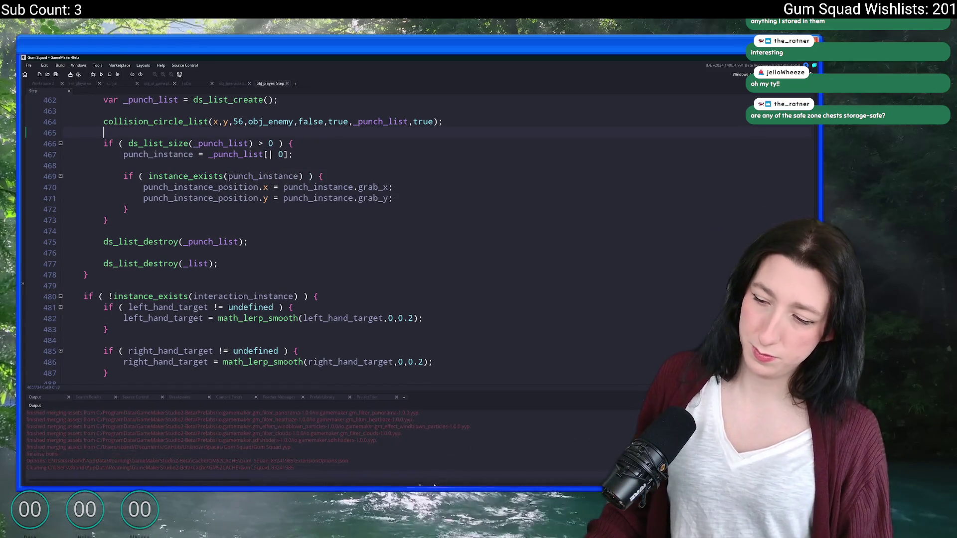
key("alt+Tab")
left_click(240, 214)
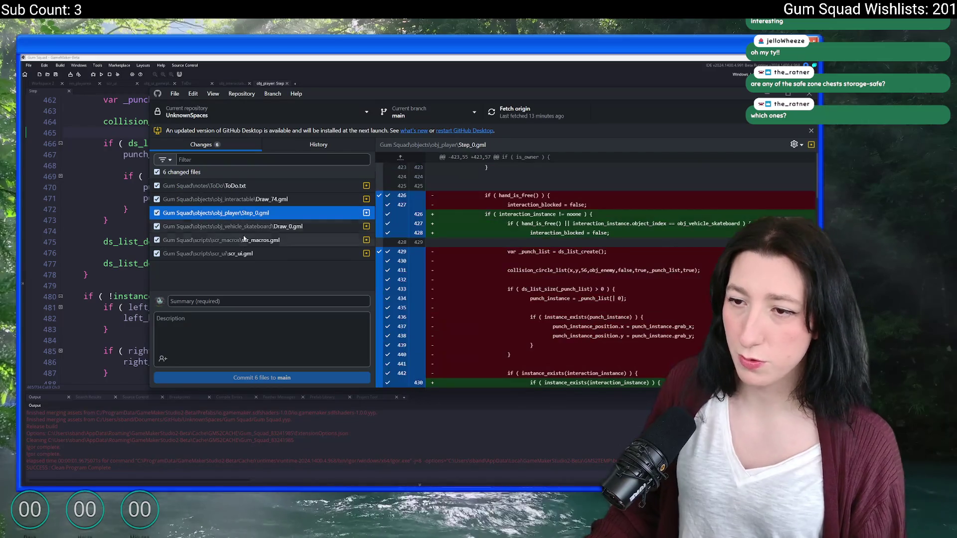
left_click(279, 240)
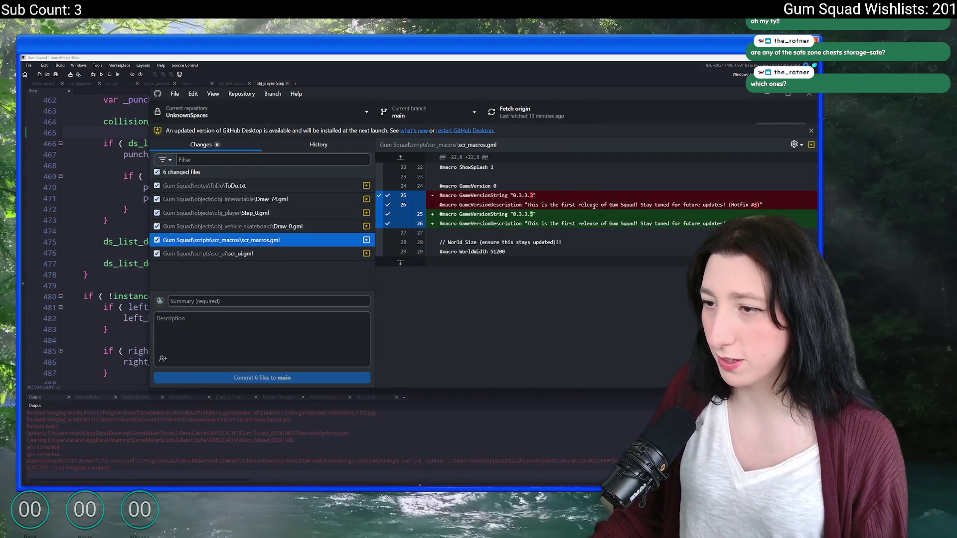
left_click(424, 56)
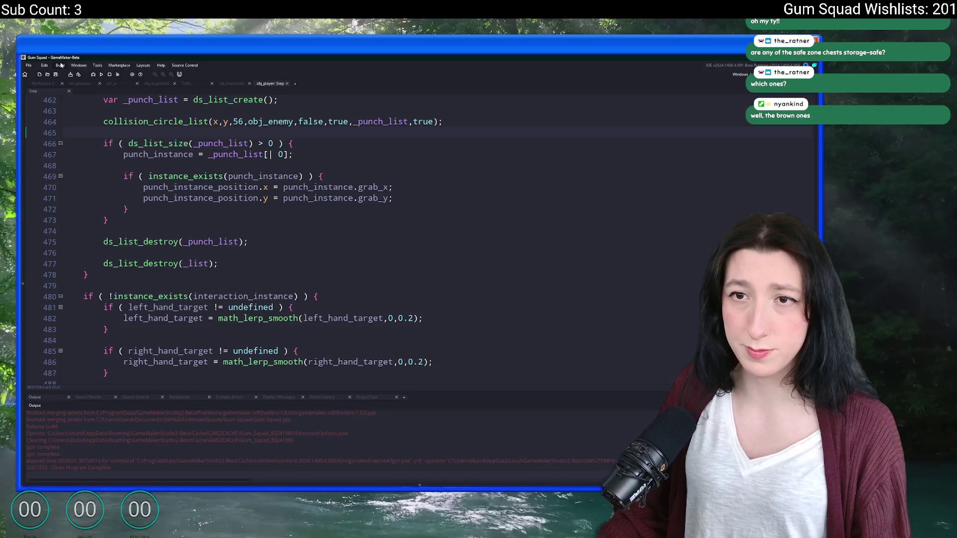
left_click(60, 66)
- Create a zip-packaged executable saved as Gum Squad.zip on the Desktop, overwriting the old one
left_click(74, 121)
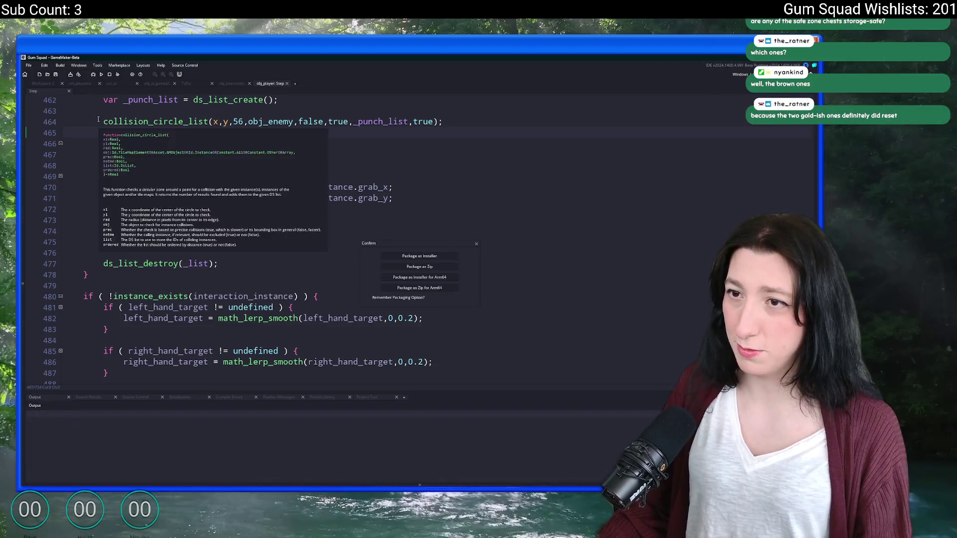
left_click(419, 267)
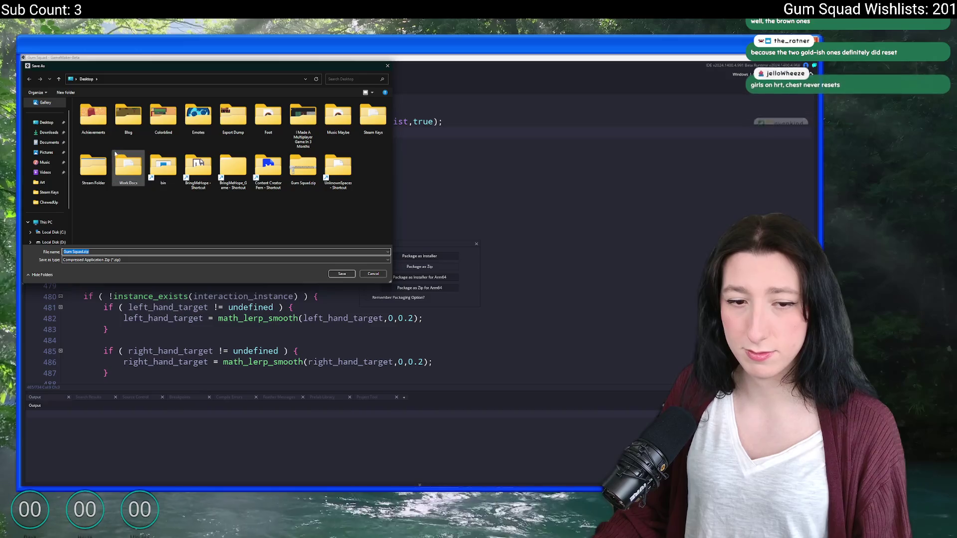
left_click(47, 122)
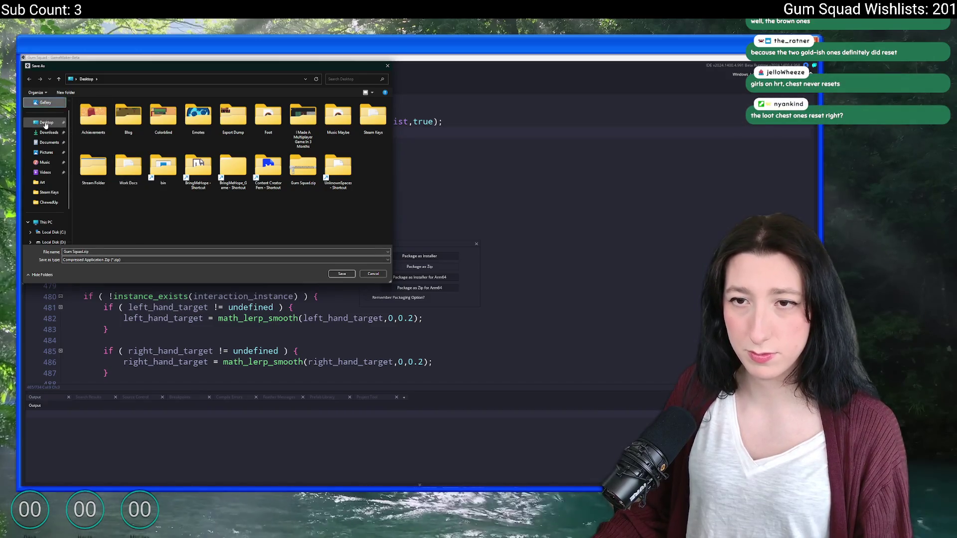
left_click(342, 274)
left_click(434, 274)
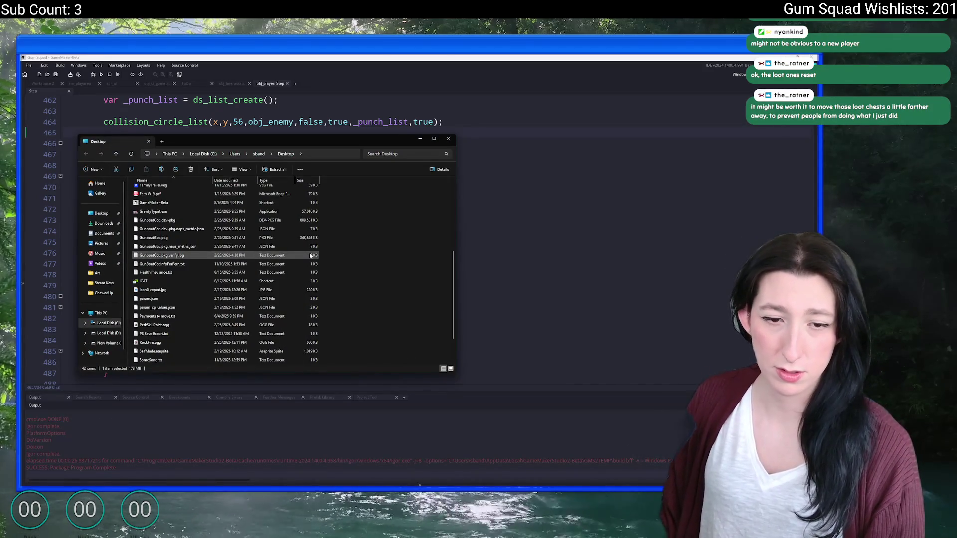
- Delete the GMLive folder from inside Gum Squad.zip
scroll(316, 254, "down", 2)
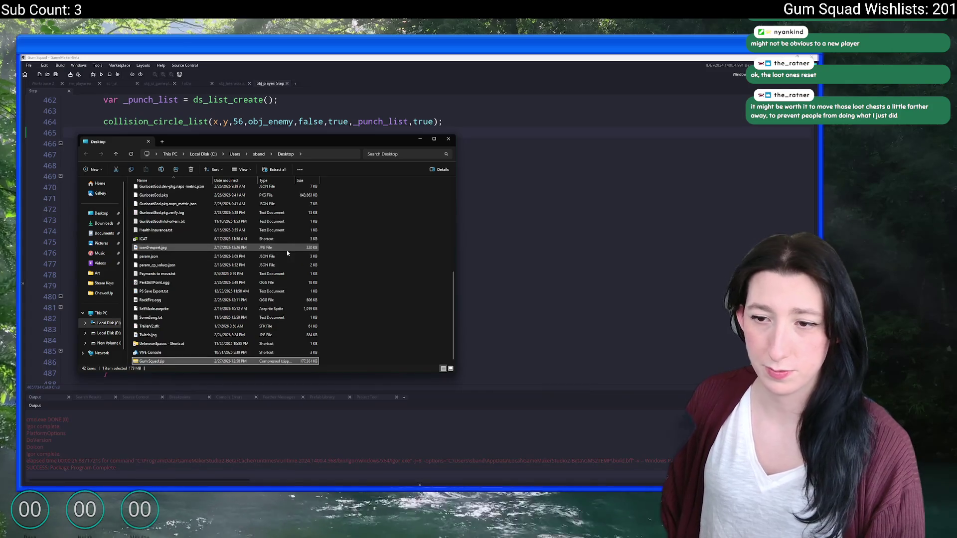
double_click(207, 362)
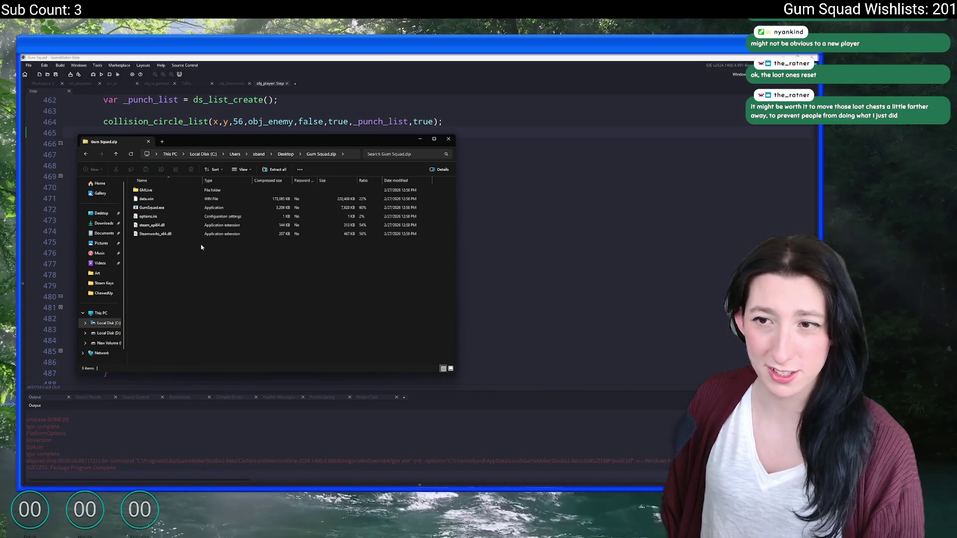
left_click(172, 191)
key("Delete")
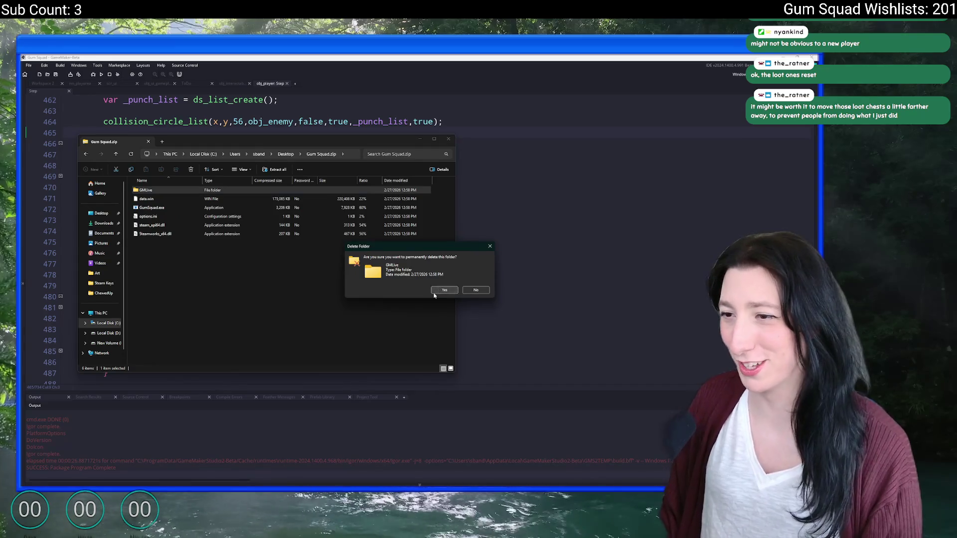
left_click(442, 290)
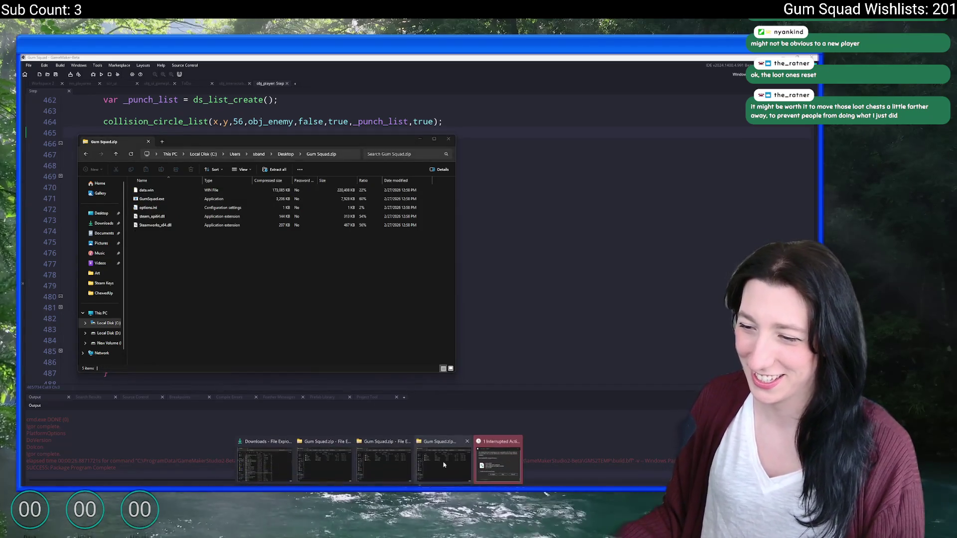
left_click(435, 272)
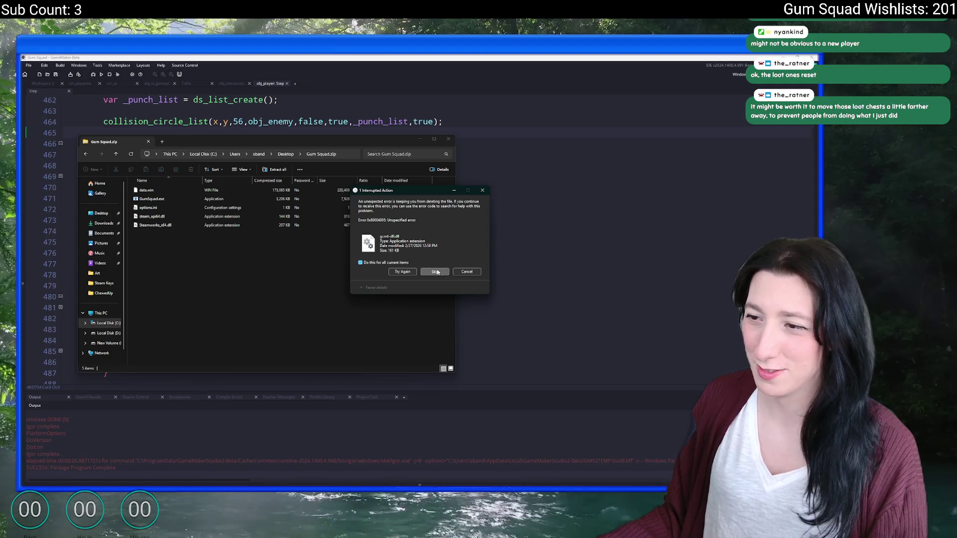
- Go back to the Desktop folder and switch to the Steamworks depot upload page
left_click(286, 154)
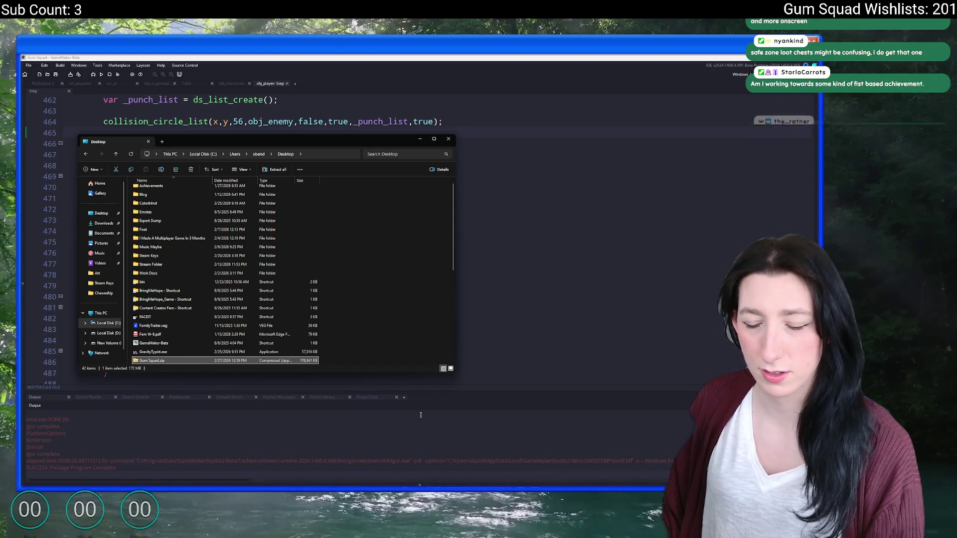
mouse_move(351, 484)
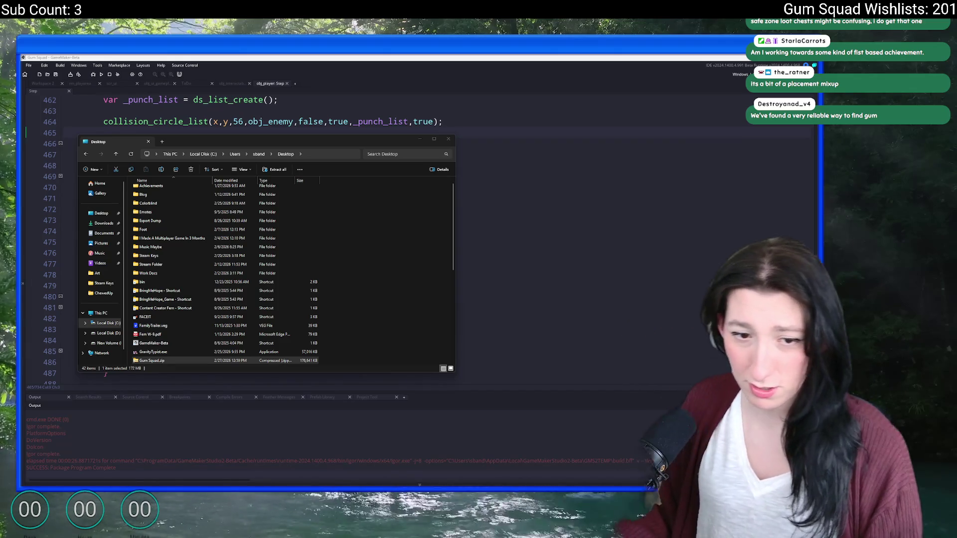
key("alt+Tab")
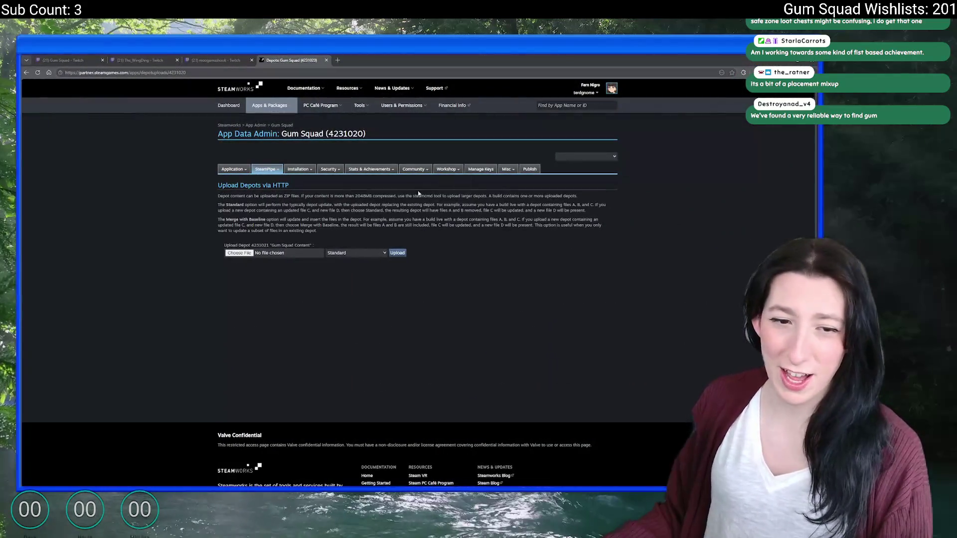
- Upload Gum Squad.zip to the Gum Squad Content depot and commit it as build 22134660
left_click(244, 254)
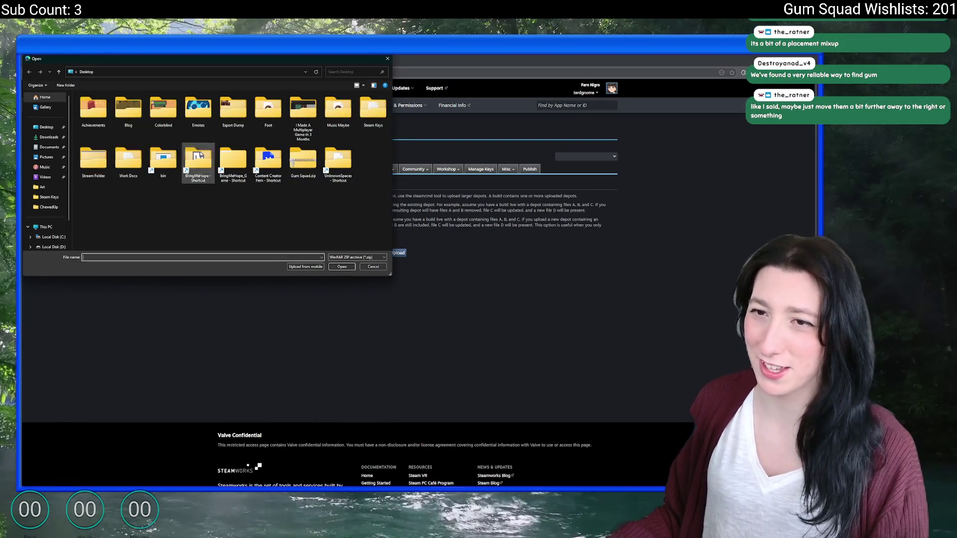
double_click(301, 174)
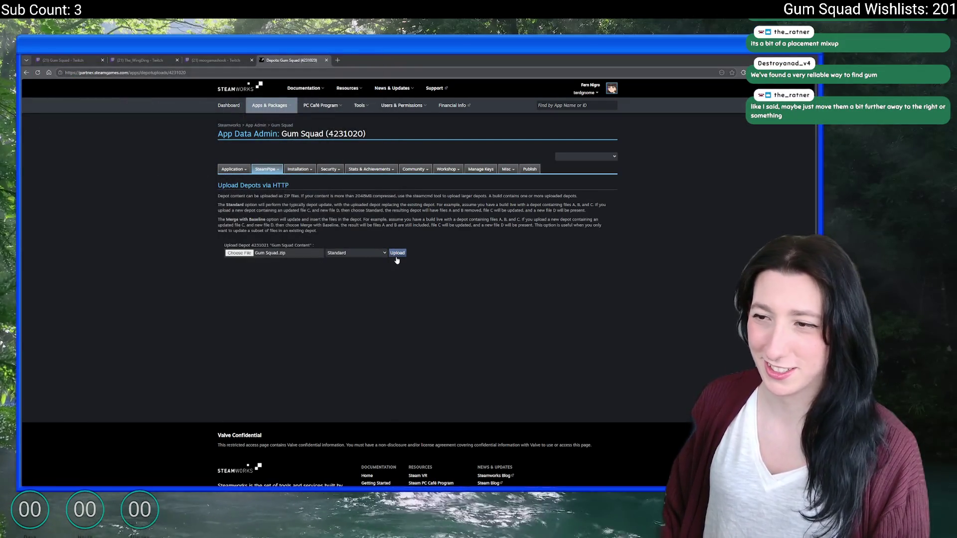
left_click(397, 254)
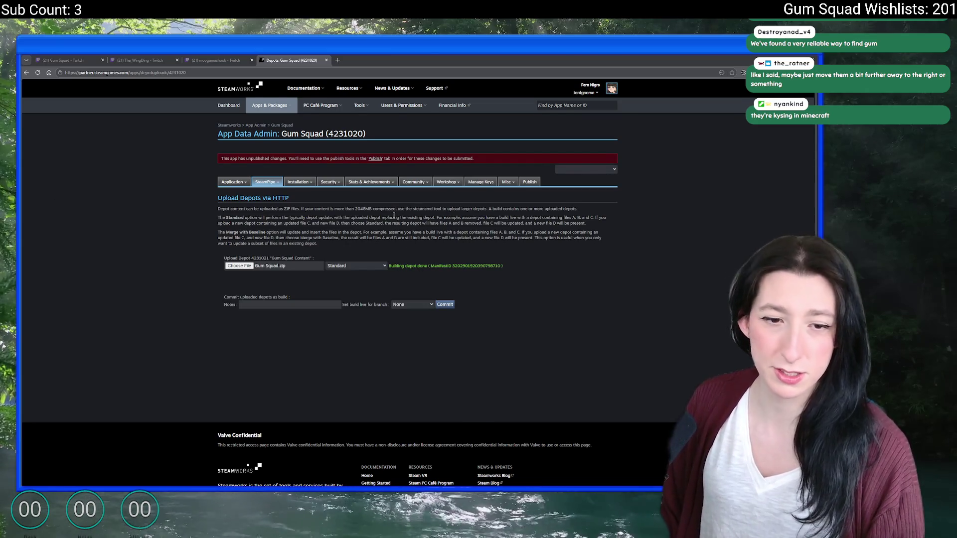
left_click(447, 305)
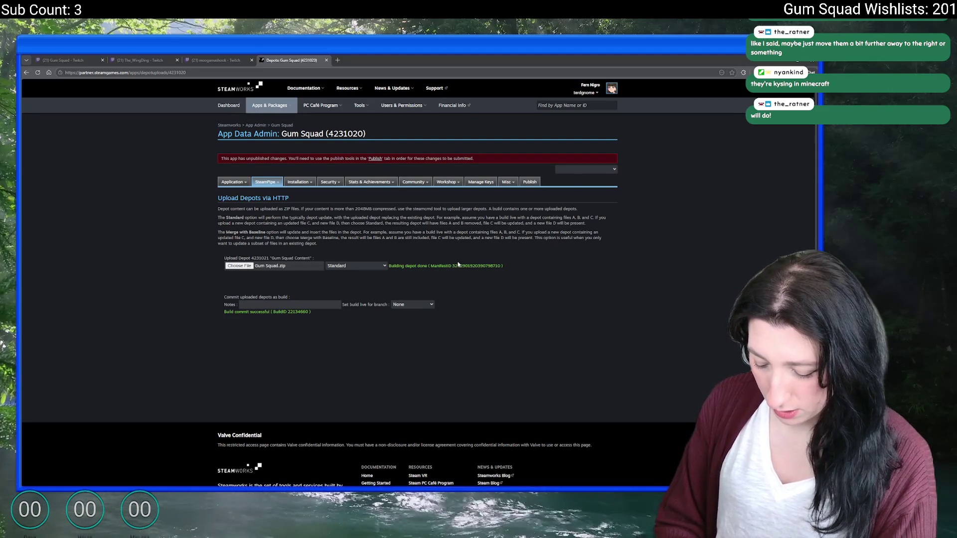
- Set build 22134660 live on the default branch, then close the Steamworks builds tab
mouse_move(265, 183)
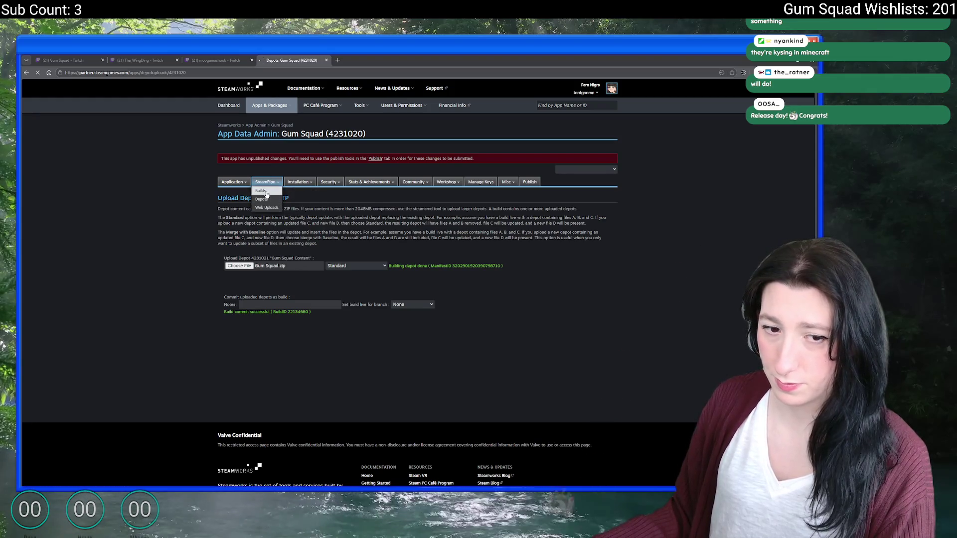
left_click(265, 192)
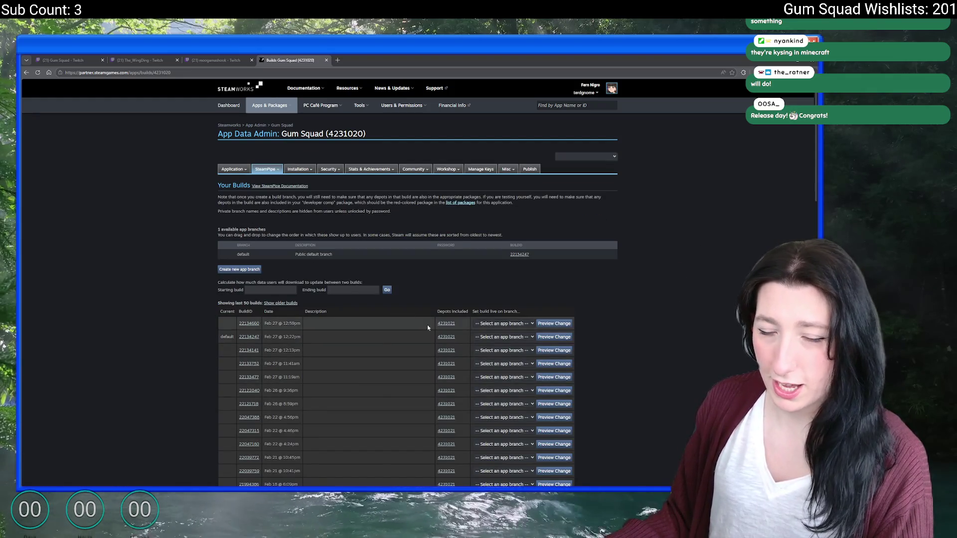
left_click(526, 325)
left_click(526, 342)
left_click(560, 326)
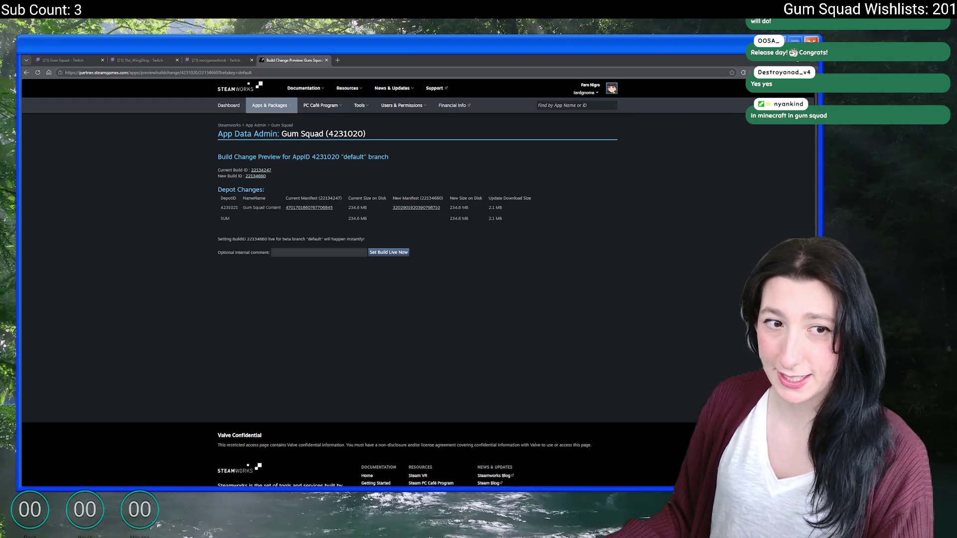
left_click(381, 254)
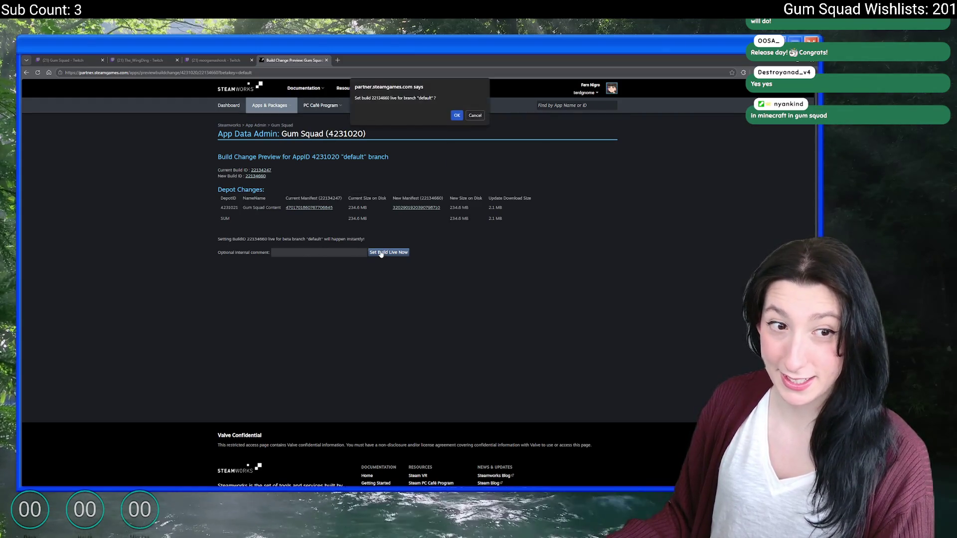
left_click(455, 115)
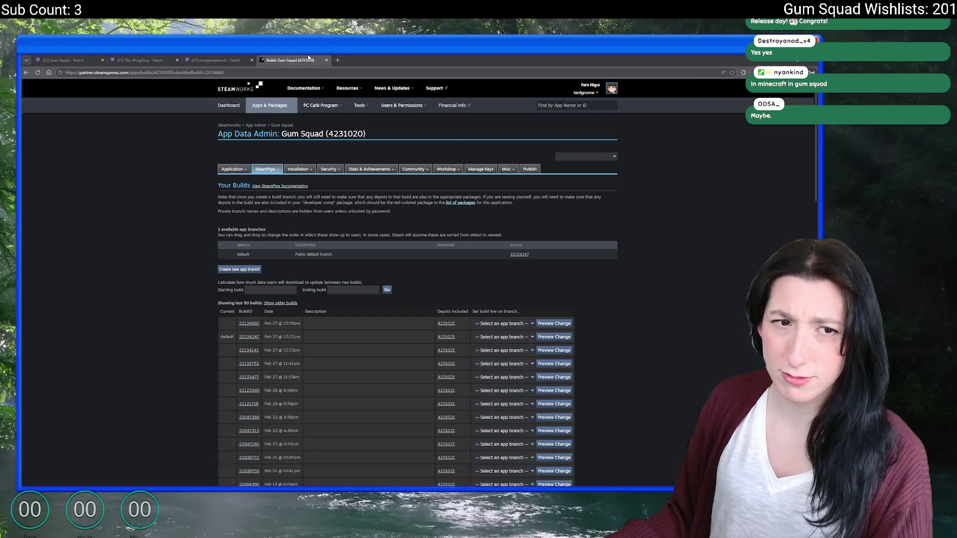
middle_click(307, 56)
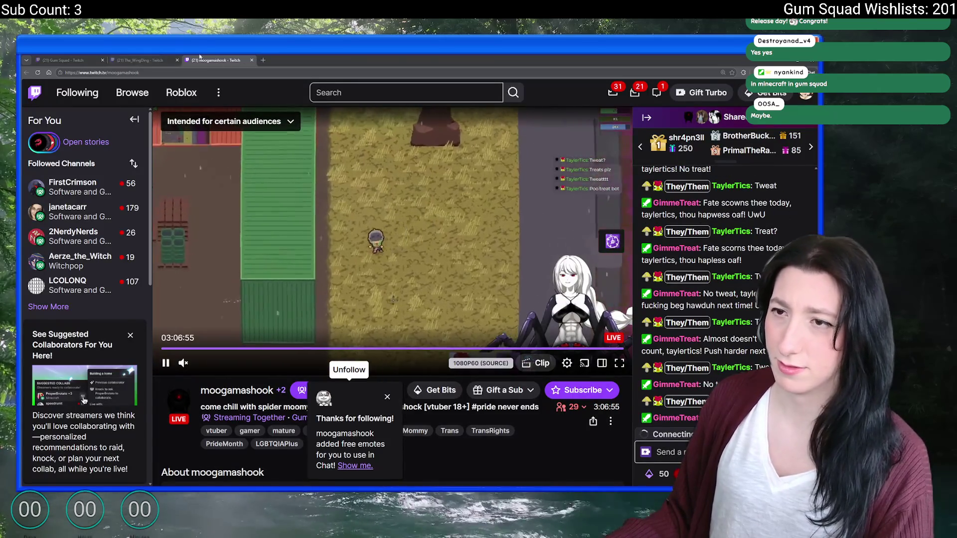
- Post a stream chat tip: if the game runs badly, save, quit and relaunch
left_click(169, 57)
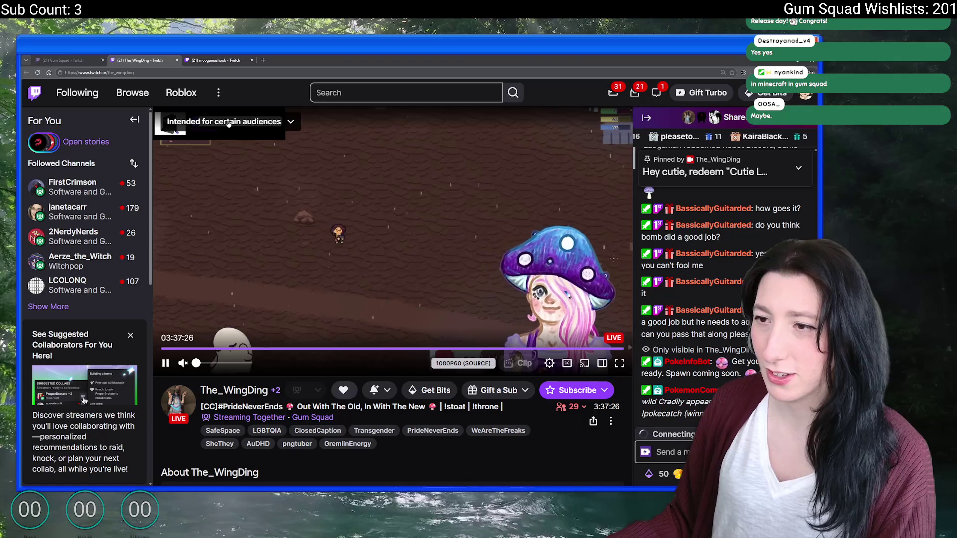
left_click(214, 59)
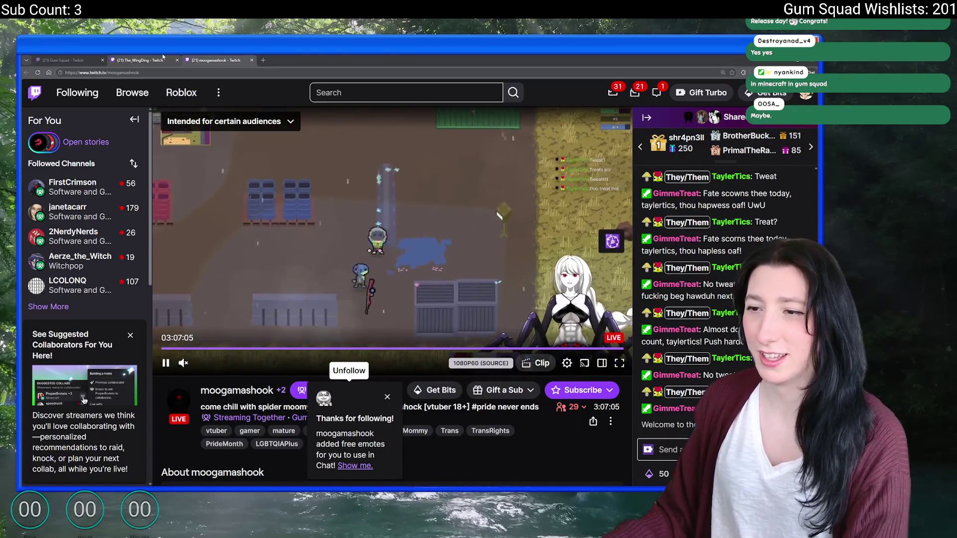
left_click(165, 58)
left_click(666, 449)
type("If")
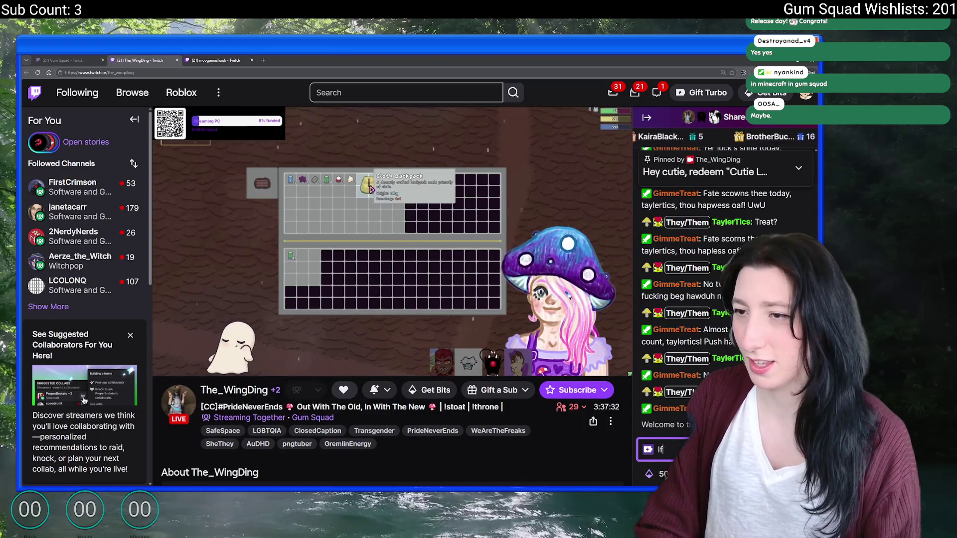
type(" it's r")
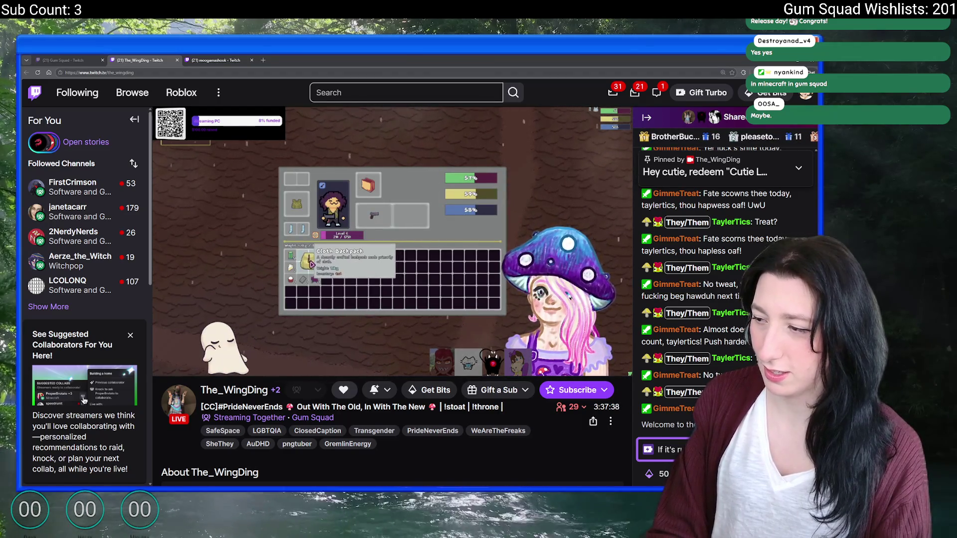
type("unning, save")
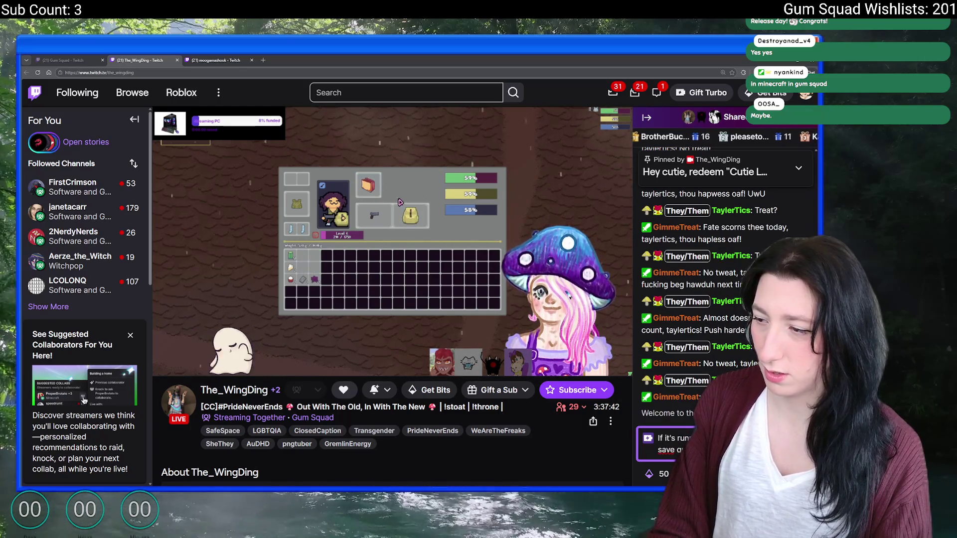
key("Return")
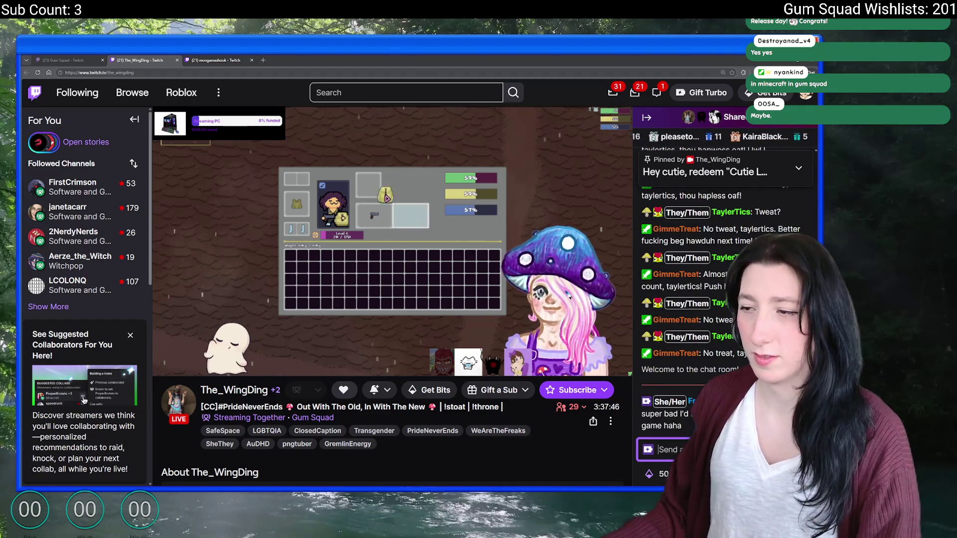
left_click(198, 60)
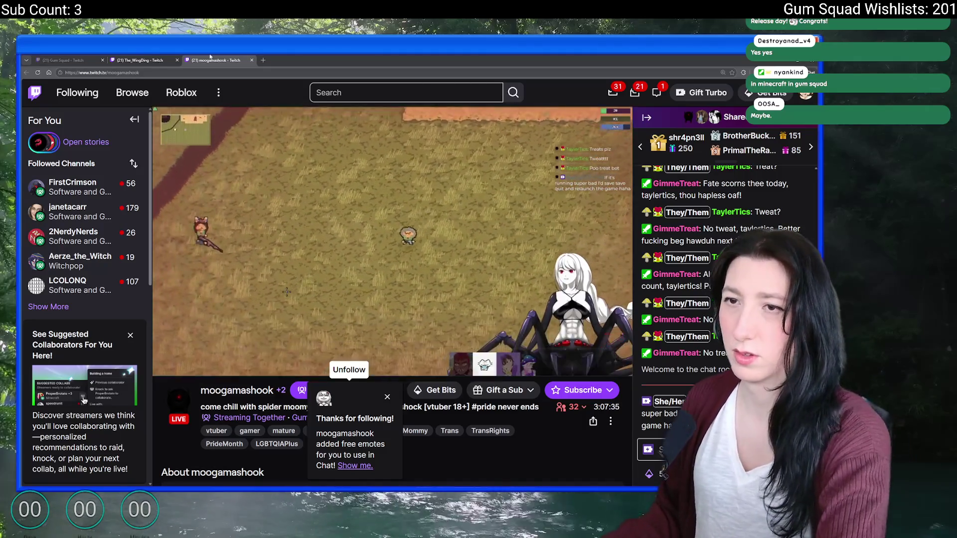
- Send the chat message about the five hotfixes since launch and briefly watch full screen
left_click(141, 59)
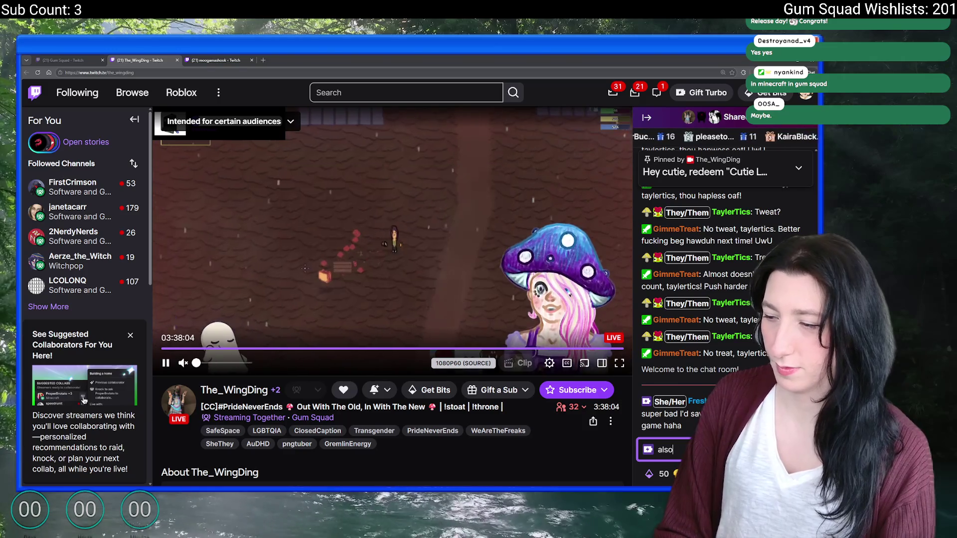
key("BackSpace")
type("I'v")
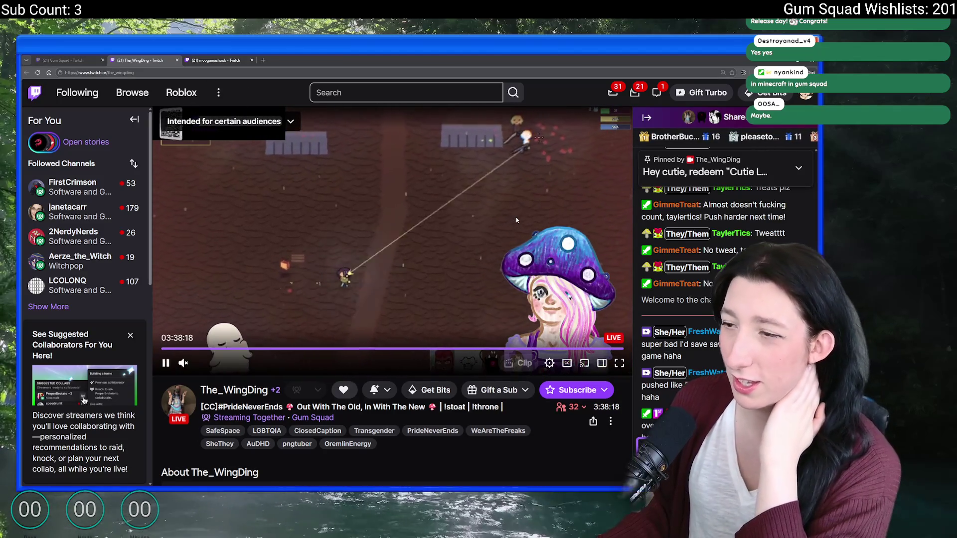
left_click(619, 363)
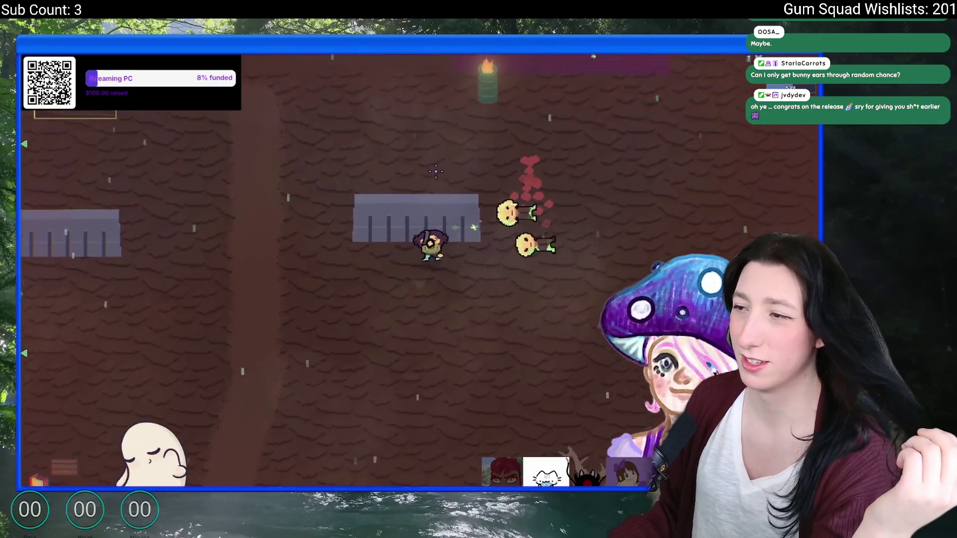
key("Escape")
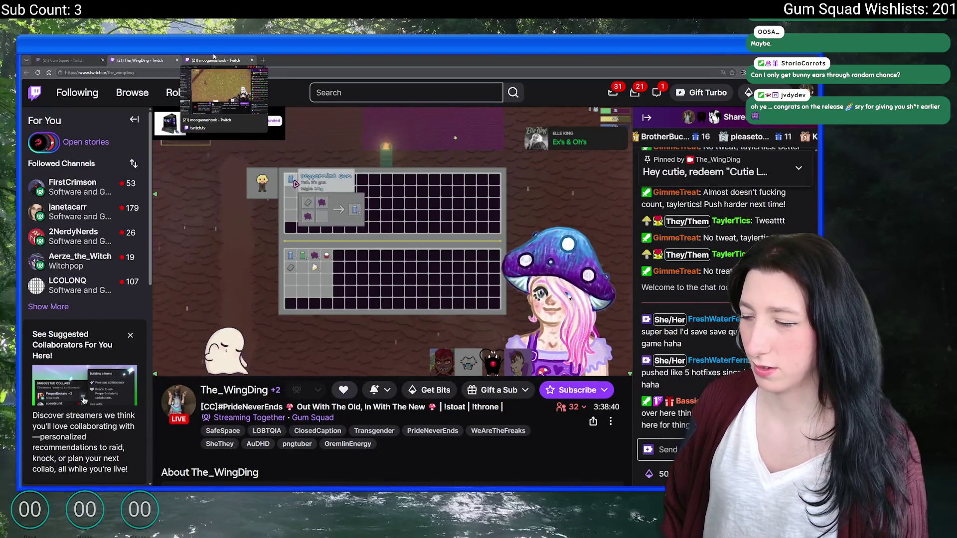
- Open the Gum Squad category listing and cycle through the open stream tabs
left_click(212, 60)
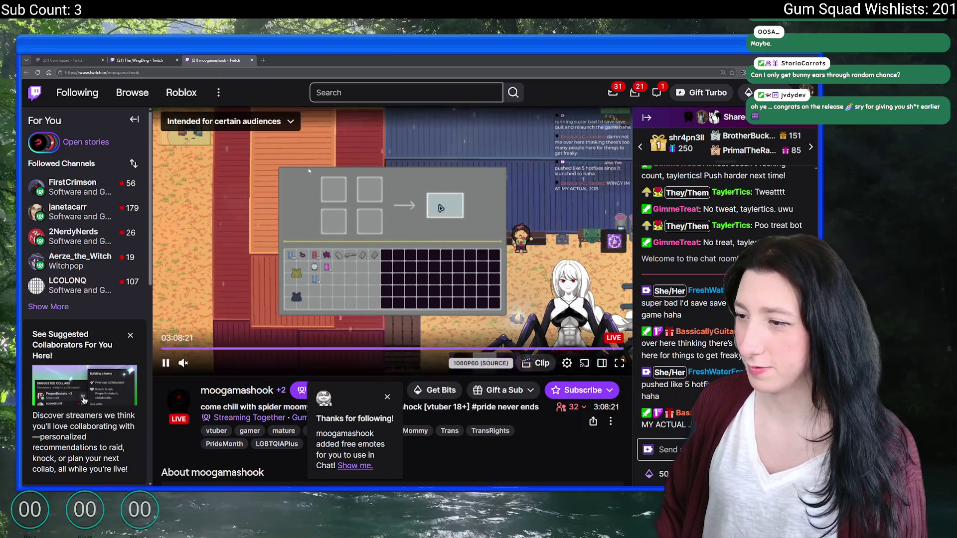
key("ctrl+shift+Tab")
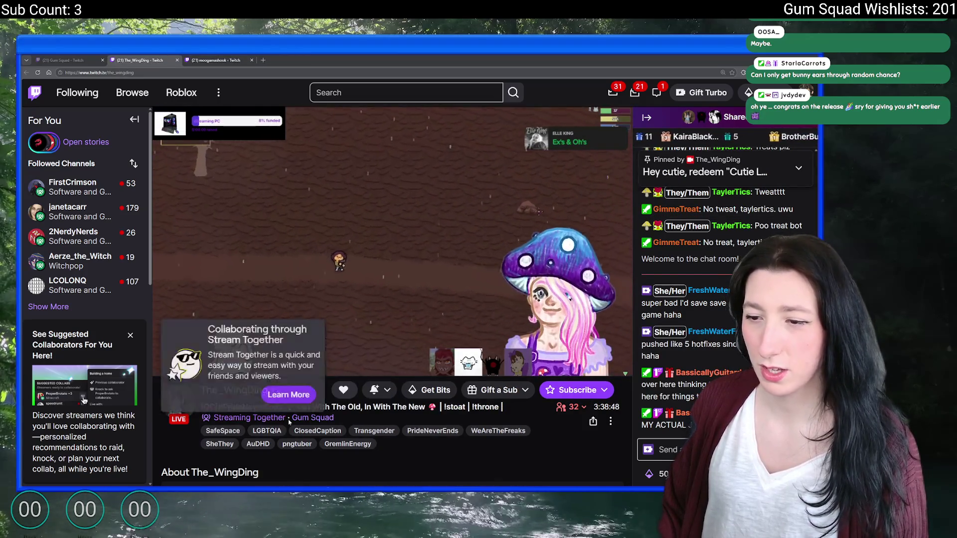
left_click(312, 418)
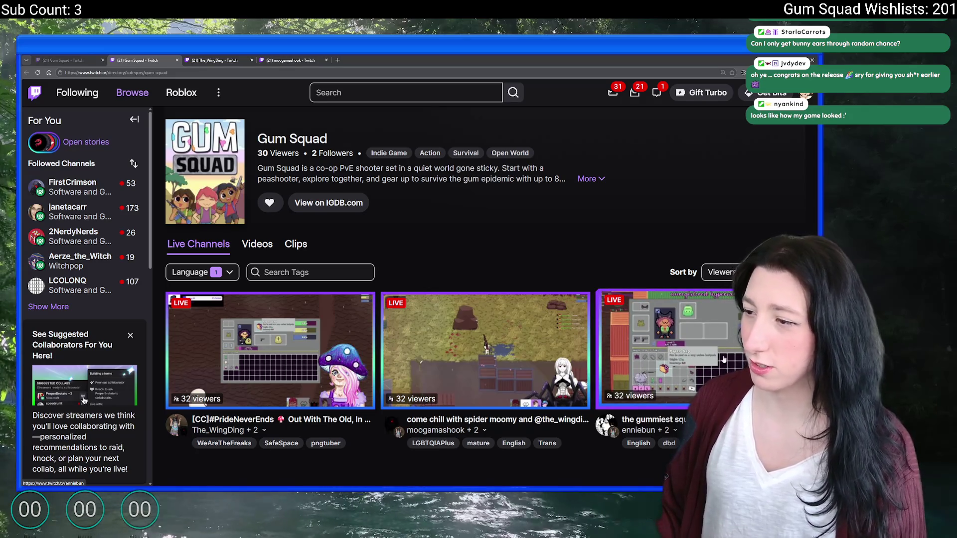
key("ctrl+Tab")
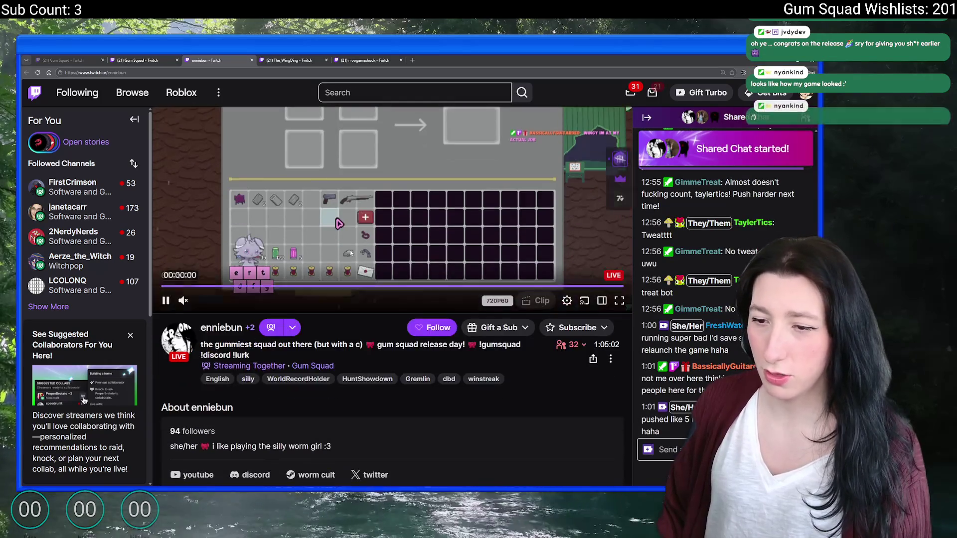
scroll(347, 206, "up", 1)
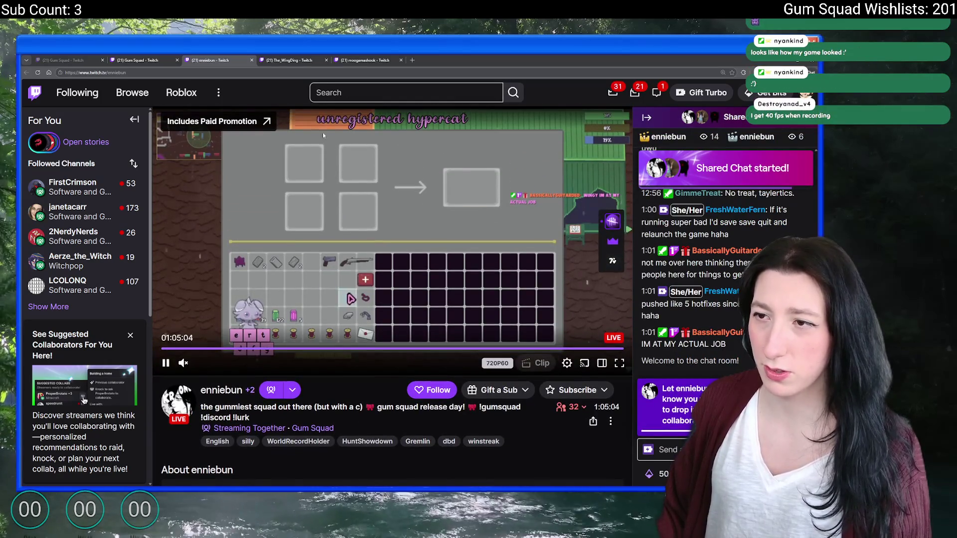
key("ctrl+Tab")
key("ctrl+Tab")
key("ctrl+shift+Tab")
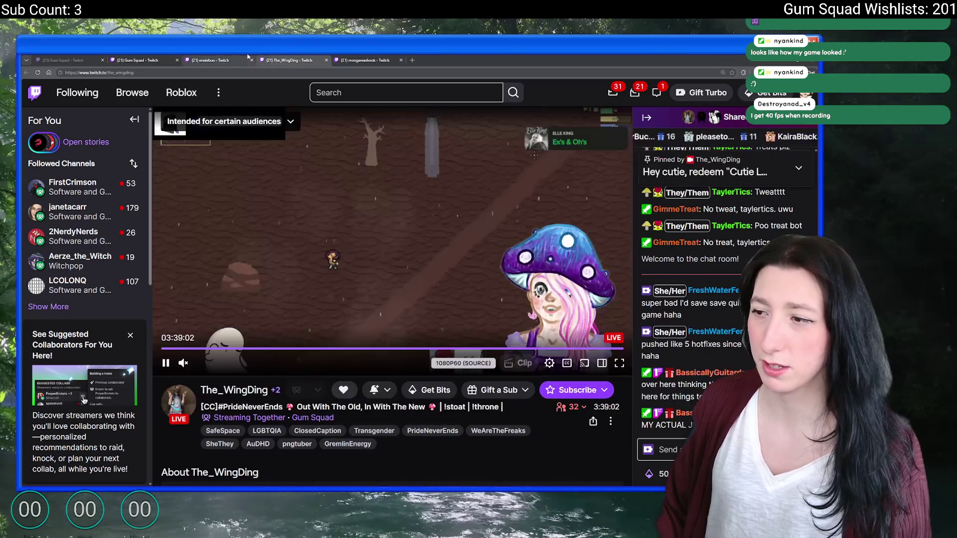
left_click(248, 57)
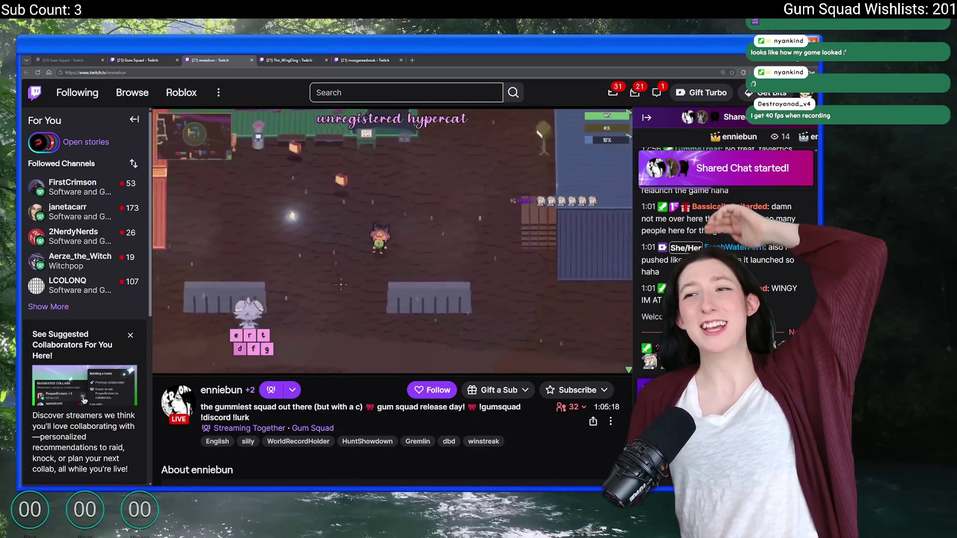
- Browse the other live Gum Squad channels, refresh the category listing, then return to GameMaker
mouse_move(406, 136)
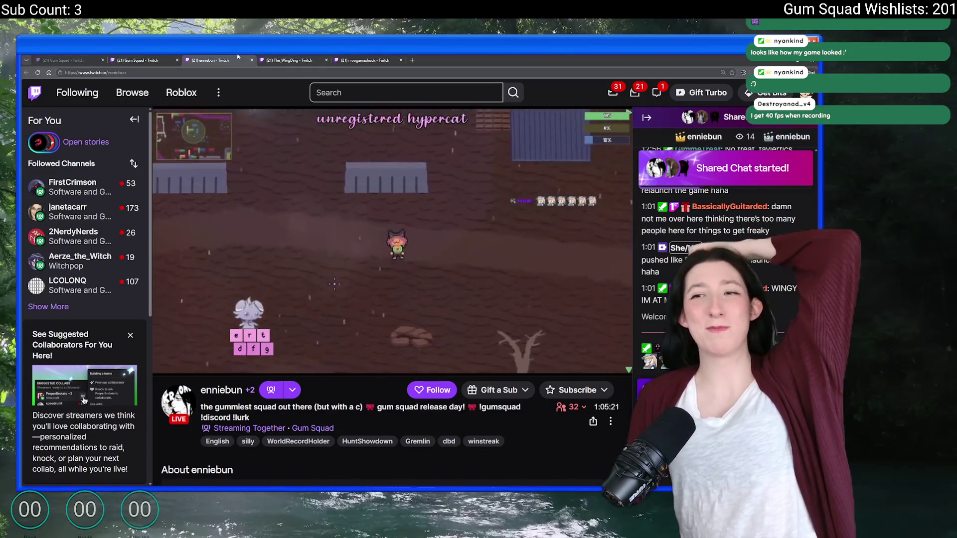
left_click(309, 60)
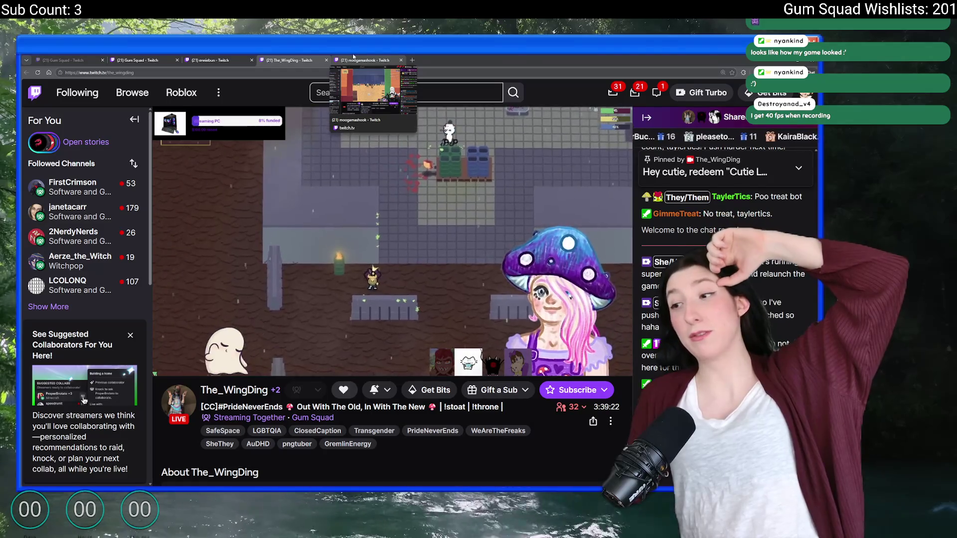
left_click(353, 59)
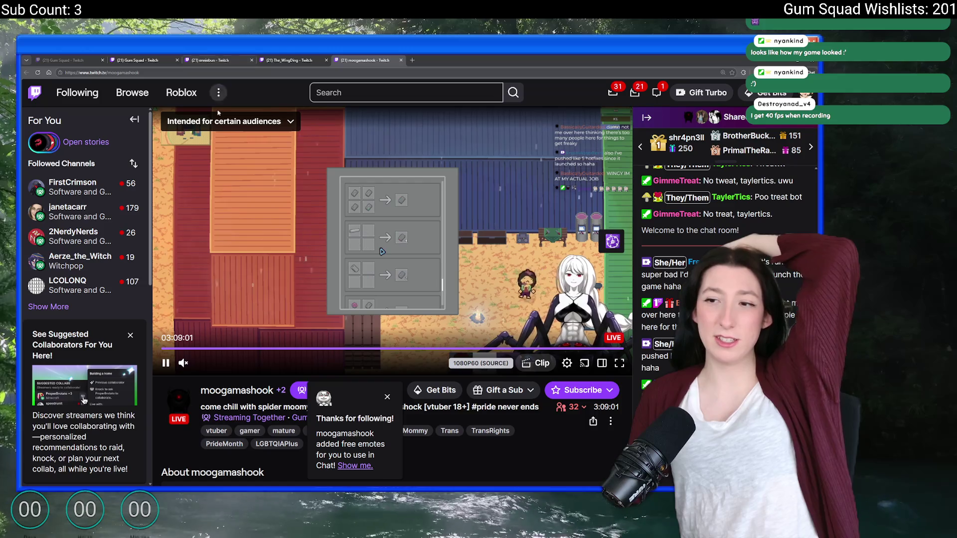
left_click(212, 60)
left_click(172, 60)
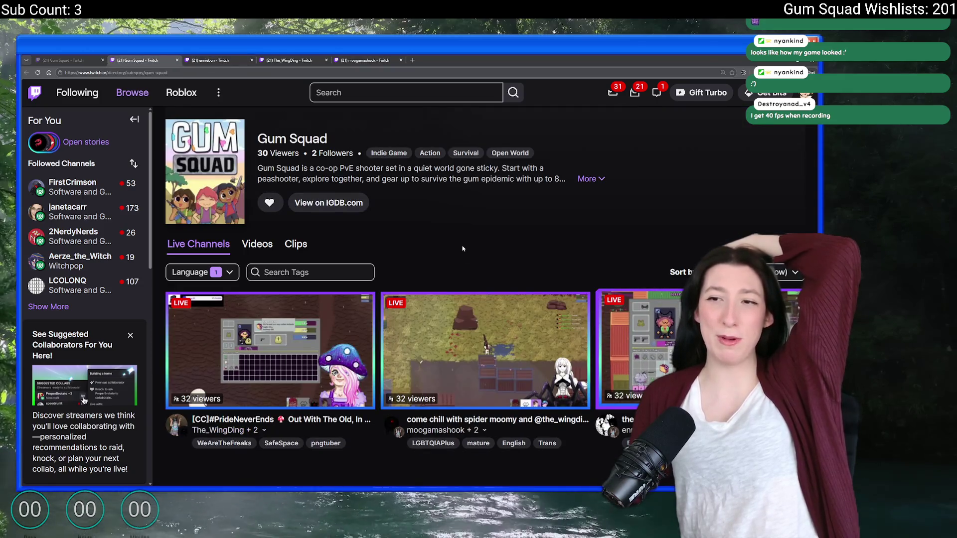
left_click(95, 61)
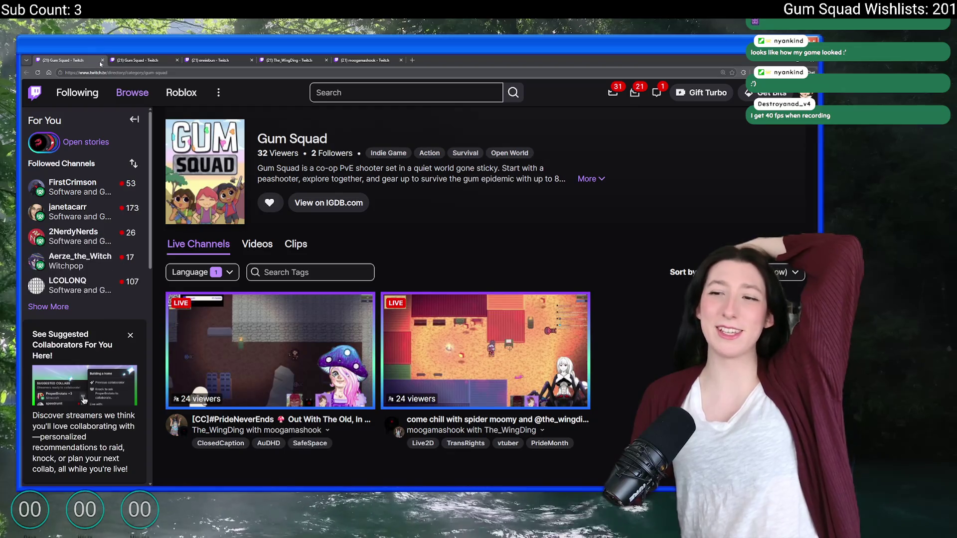
key("alt+Tab")
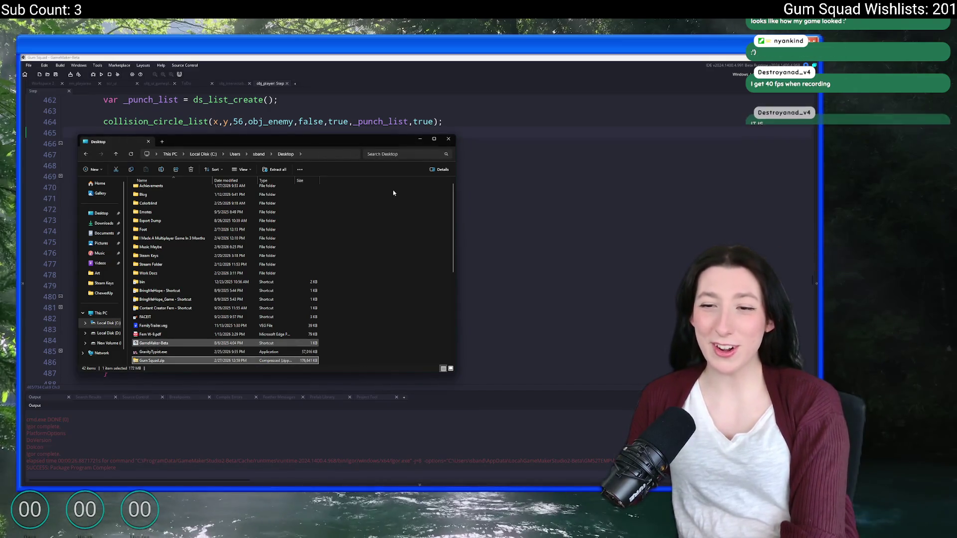
- Delete Gum Squad.zip from the Desktop, close File Explorer, and resume the code at line 480
key("Delete")
left_click(449, 140)
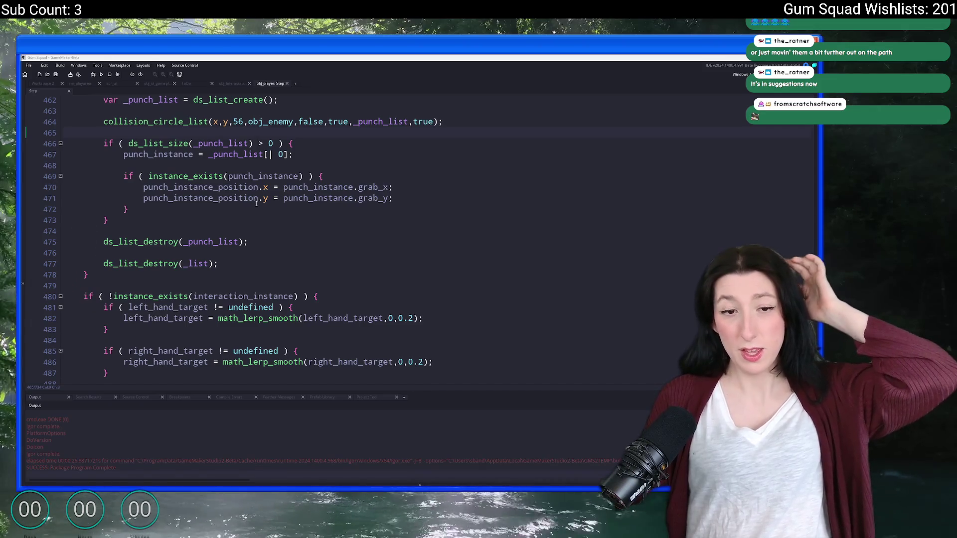
left_click(311, 296)
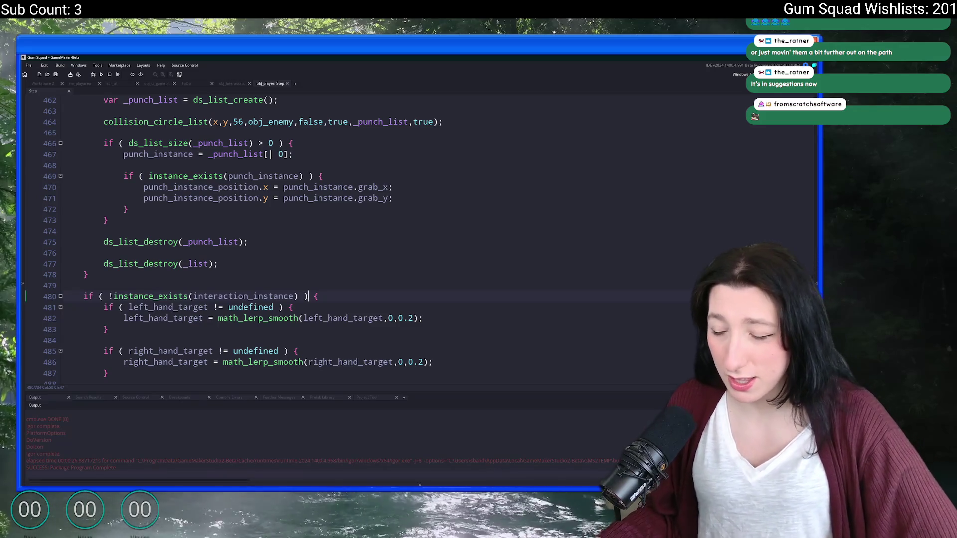
key("super")
type("ste")
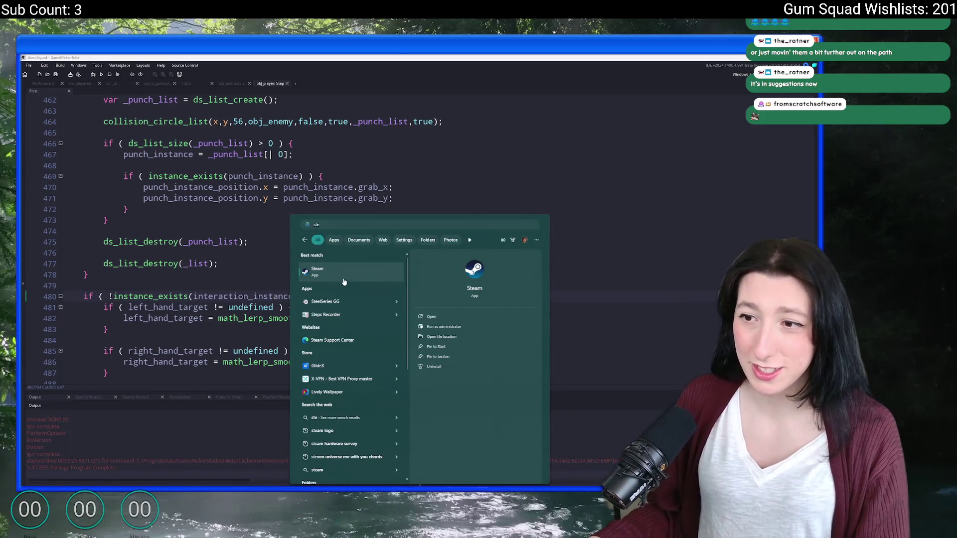
- Launch Steam and look over the Gum Squad reviews
key("Return")
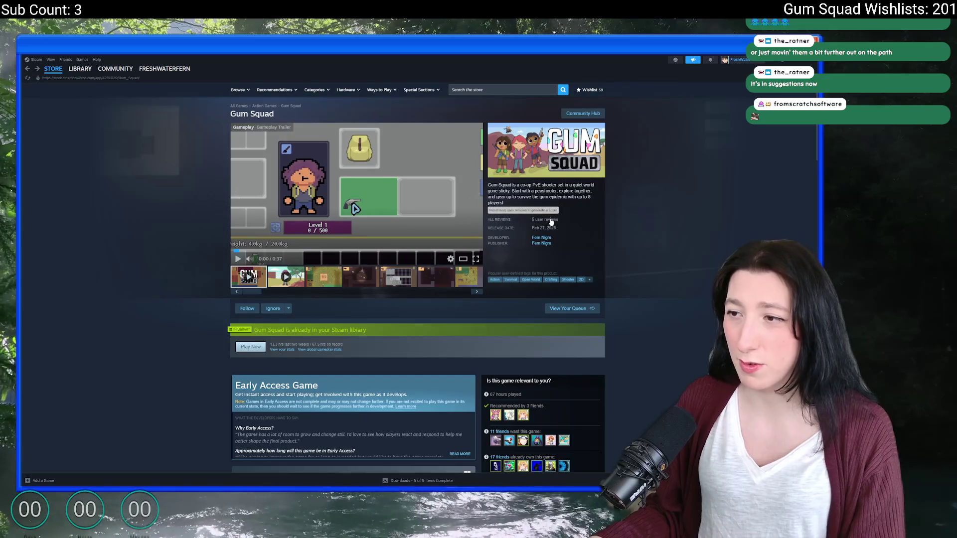
left_click(551, 220)
scroll(513, 215, "up", 10)
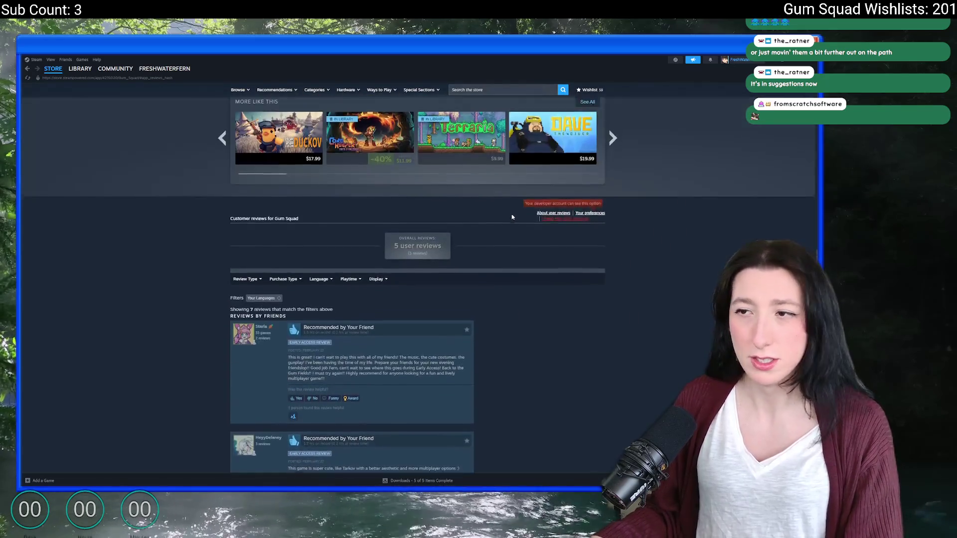
scroll(178, 185, "up", 5)
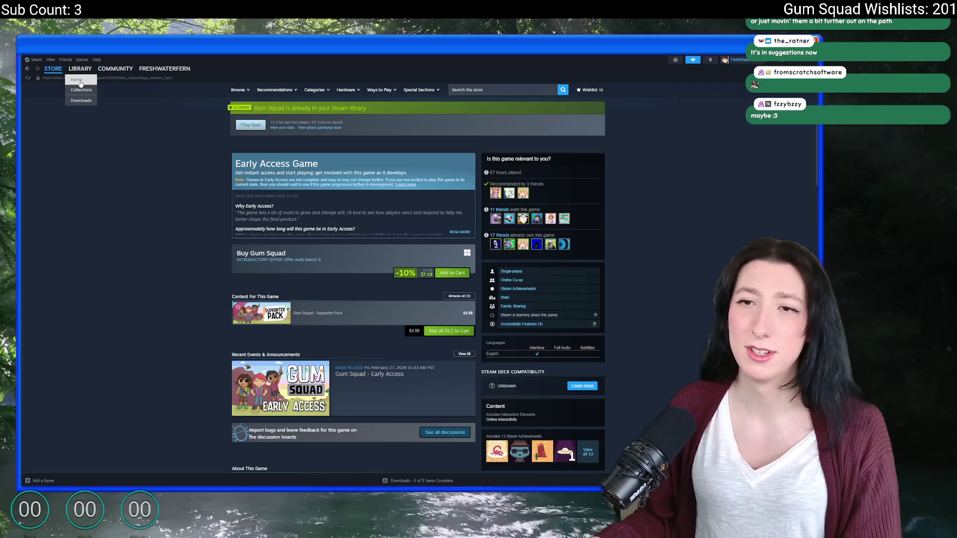
- Search the library for 'duk' and view the Duke of Defense store page, then return to the library
left_click(79, 69)
key("ctrl+a")
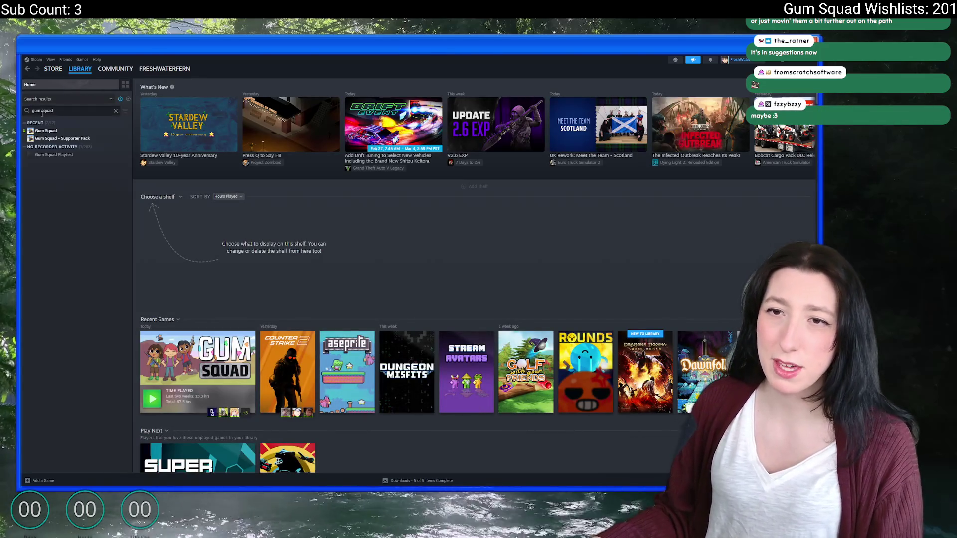
type("duk")
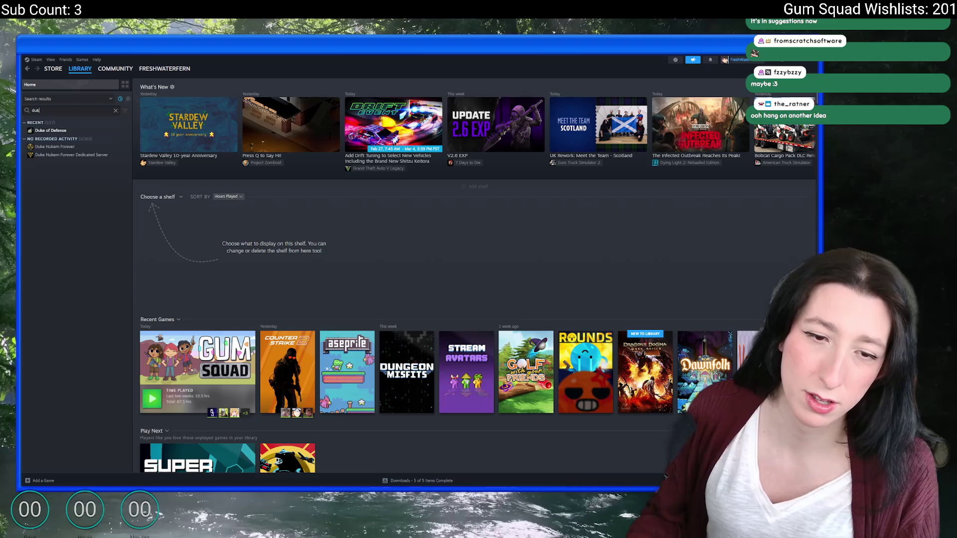
left_click(36, 130)
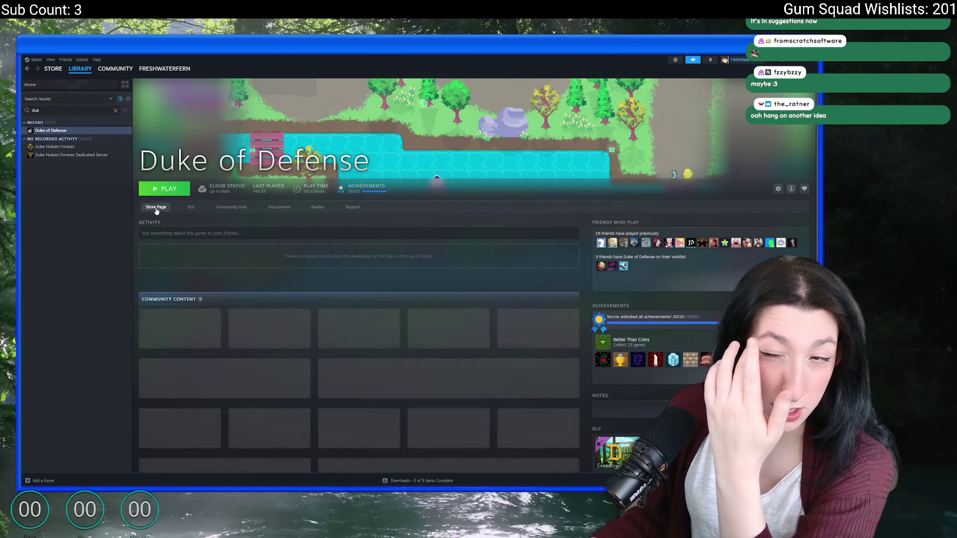
left_click(156, 208)
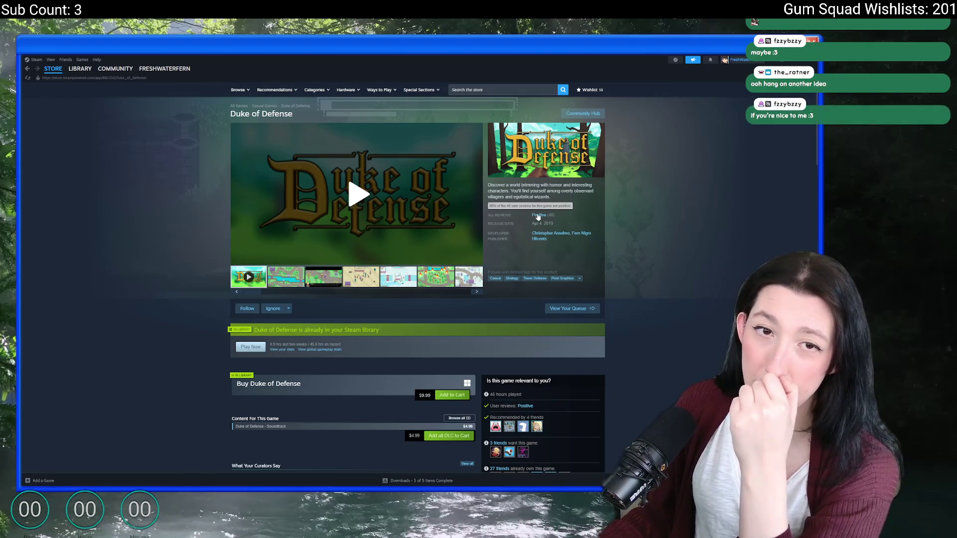
left_click(80, 68)
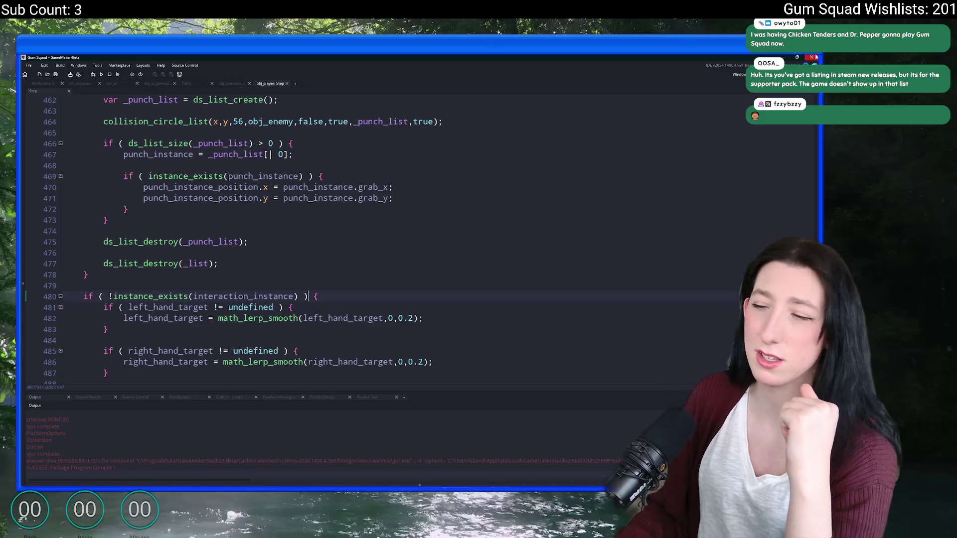
key("super")
- Launch Steam, go to the store and search for 'gum squad'
type("steam")
key("Return")
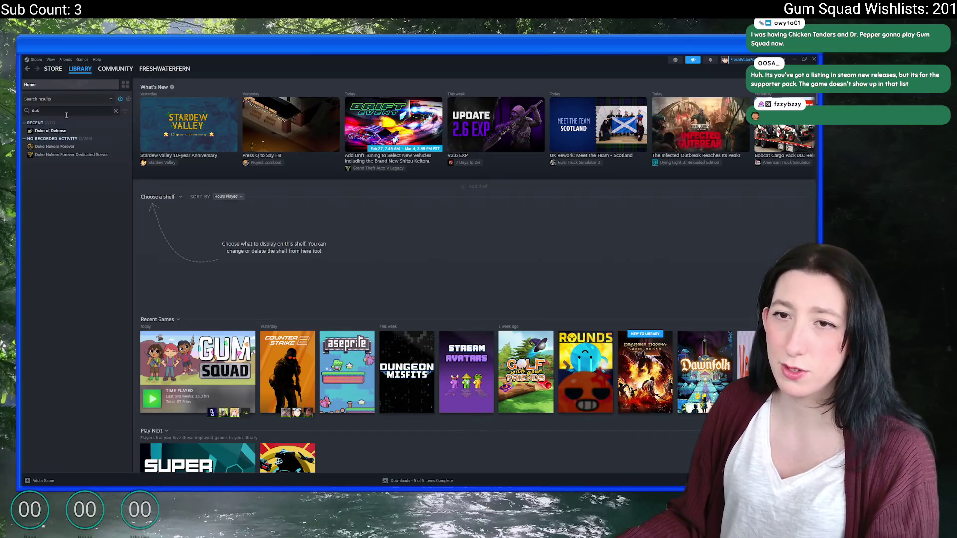
left_click(53, 68)
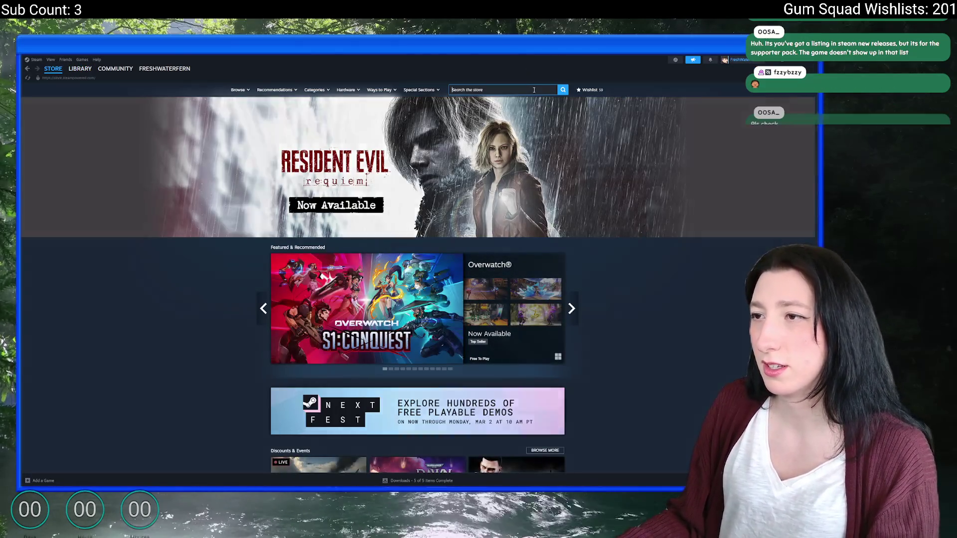
left_click(533, 89)
type("g")
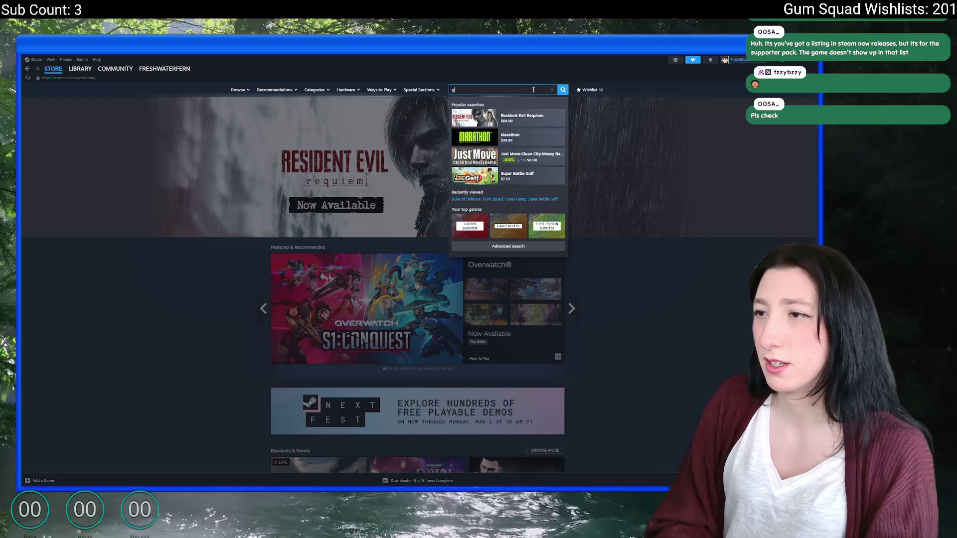
type("um squad")
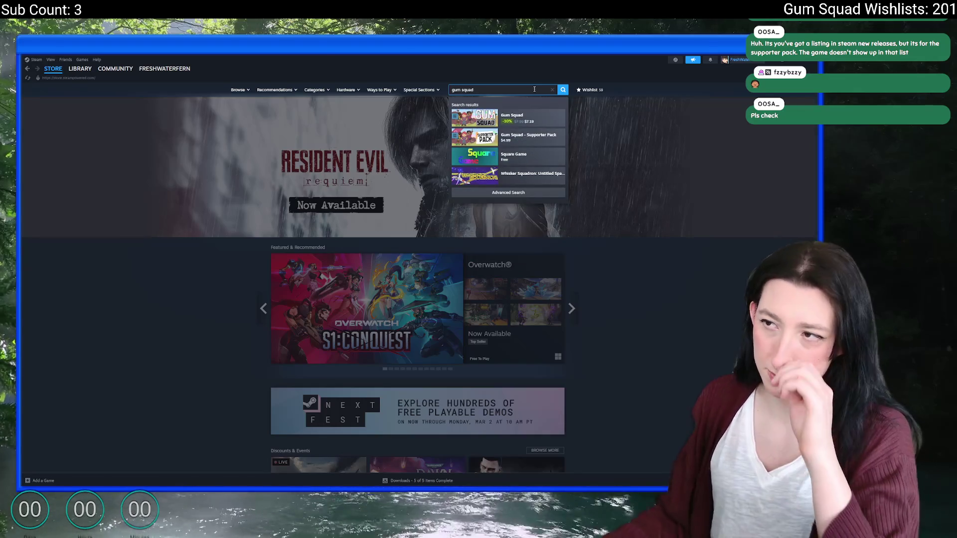
scroll(299, 200, "down", 15)
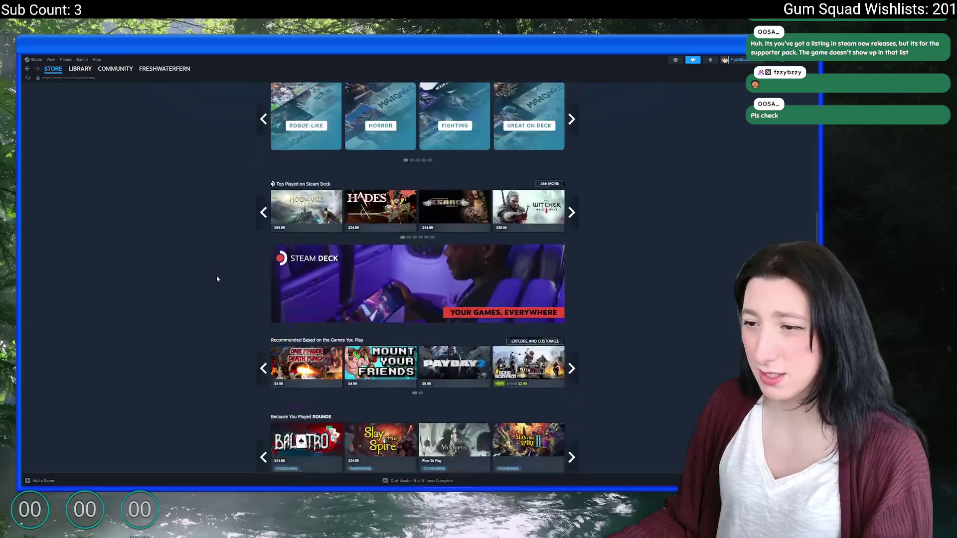
scroll(303, 248, "down", 10)
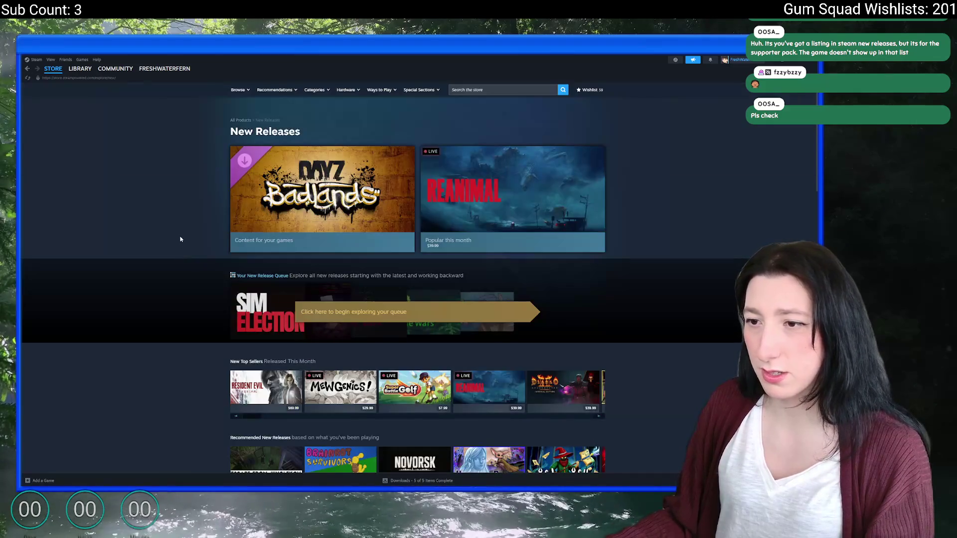
scroll(178, 237, "down", 10)
- Show the New Releases list, open All New Releases, then go back
left_click(300, 208)
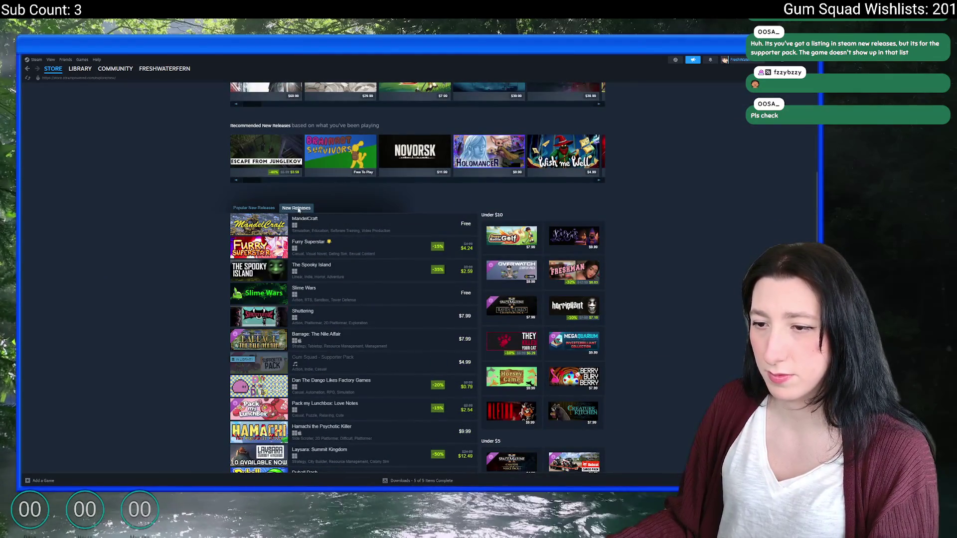
scroll(209, 245, "down", 2)
mouse_move(277, 304)
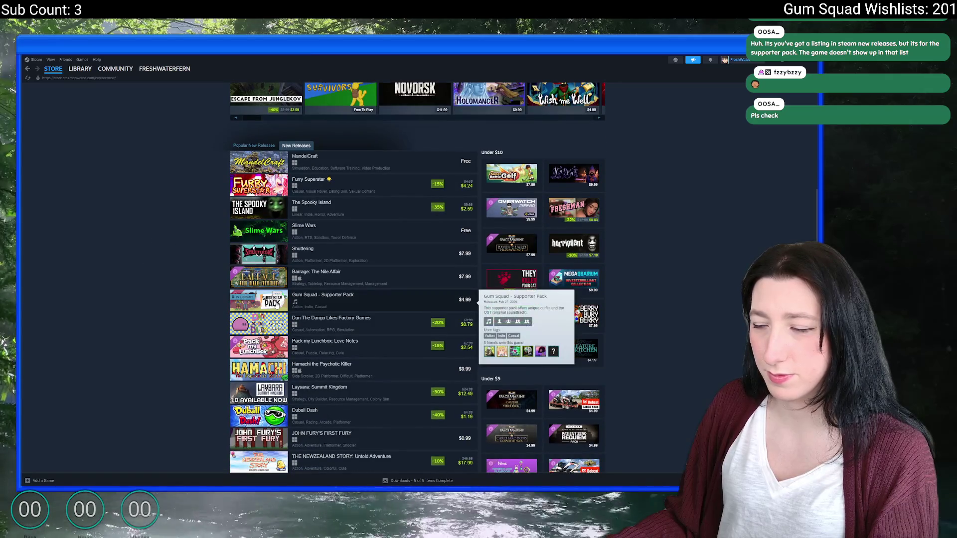
scroll(156, 293, "down", 15)
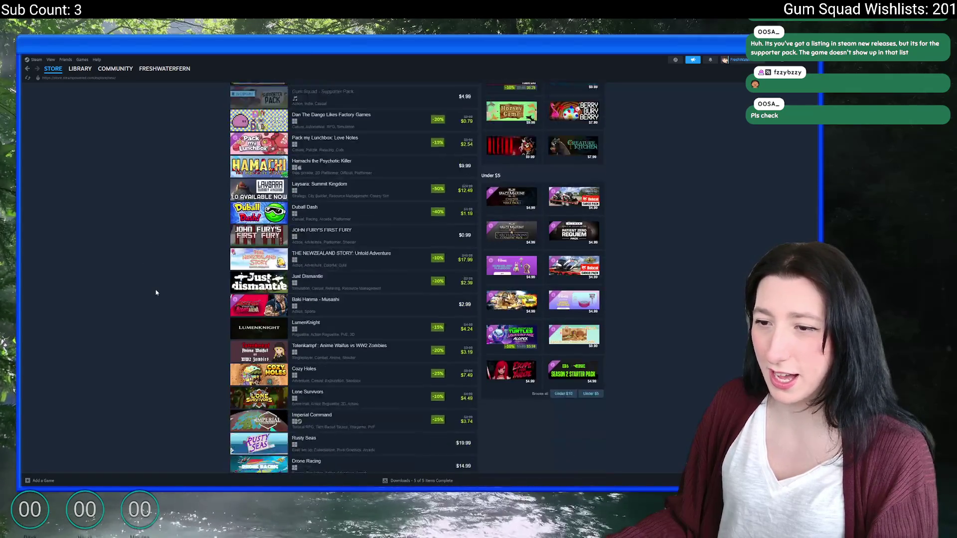
scroll(443, 403, "down", 2)
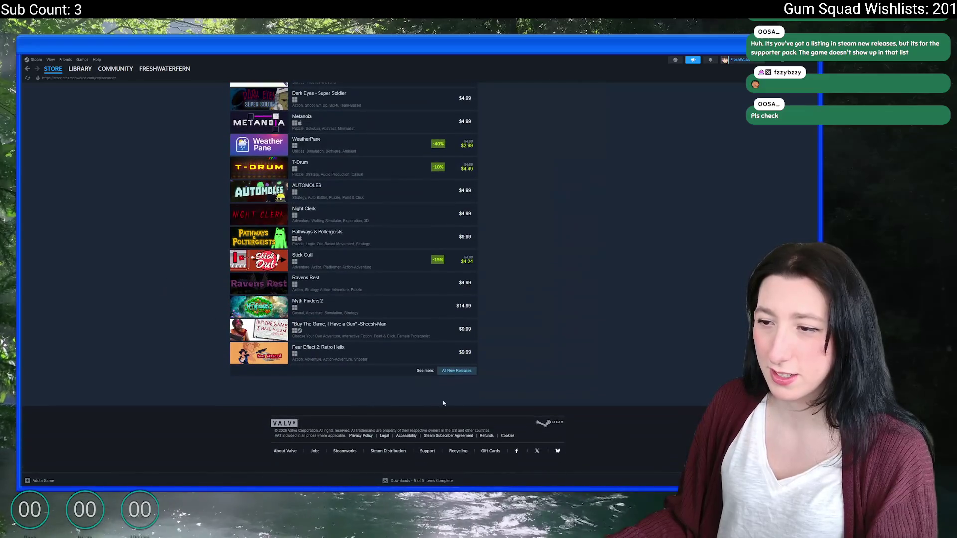
left_click(459, 374)
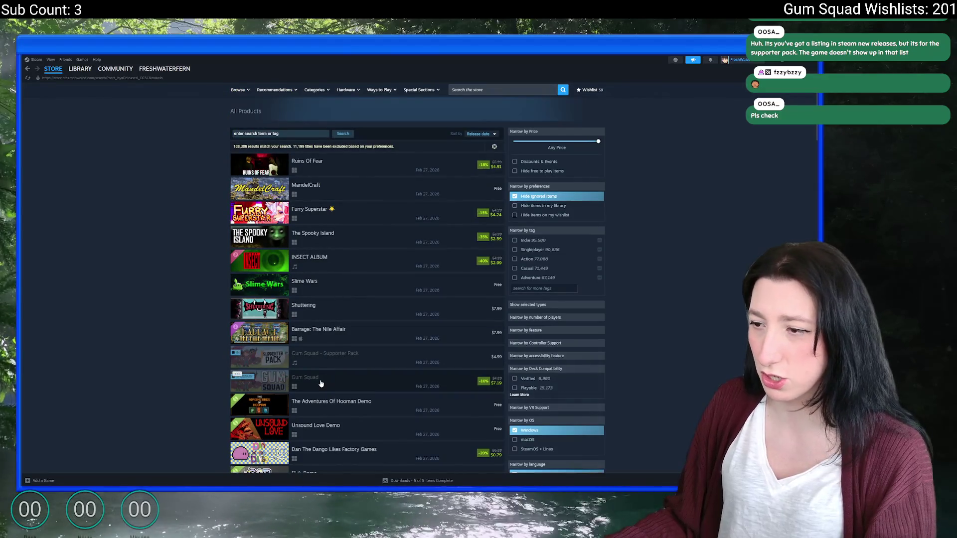
left_click(29, 69)
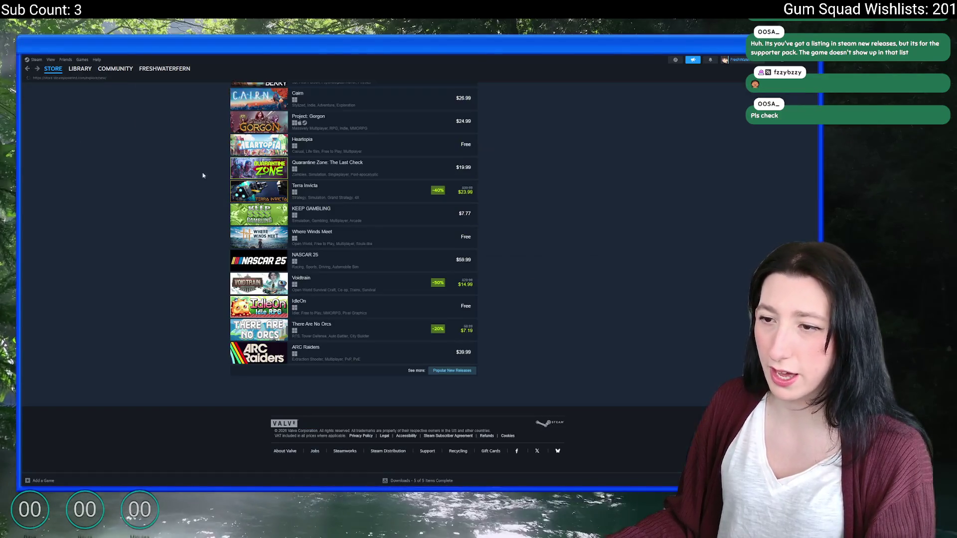
- Open All New Releases sorted by date, find Gum Squad and its Supporter Pack, then open Laysara: Summit Kingdom
scroll(434, 375, "up", 15)
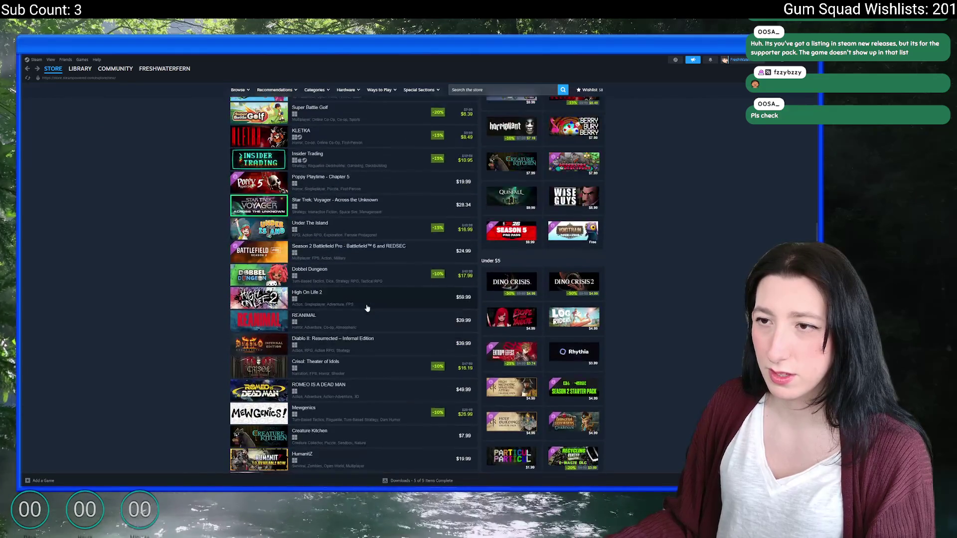
left_click(298, 308)
scroll(340, 375, "down", 10)
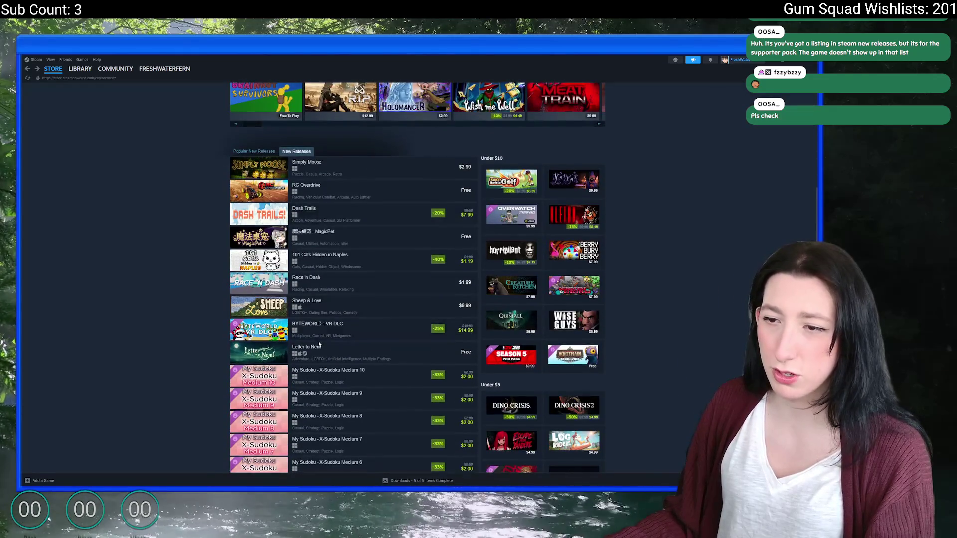
scroll(340, 374, "down", 5)
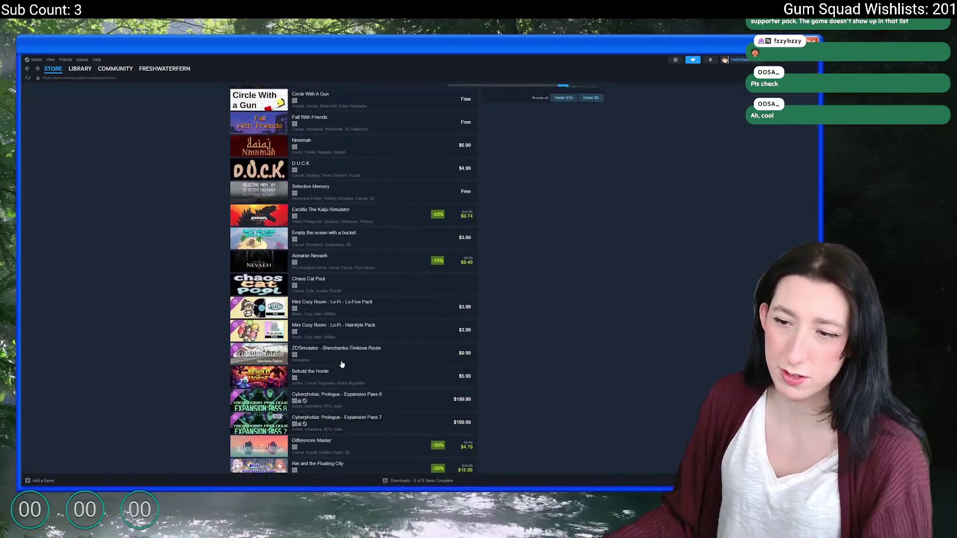
scroll(348, 335, "up", 9)
scroll(348, 334, "up", 4)
scroll(348, 334, "down", 15)
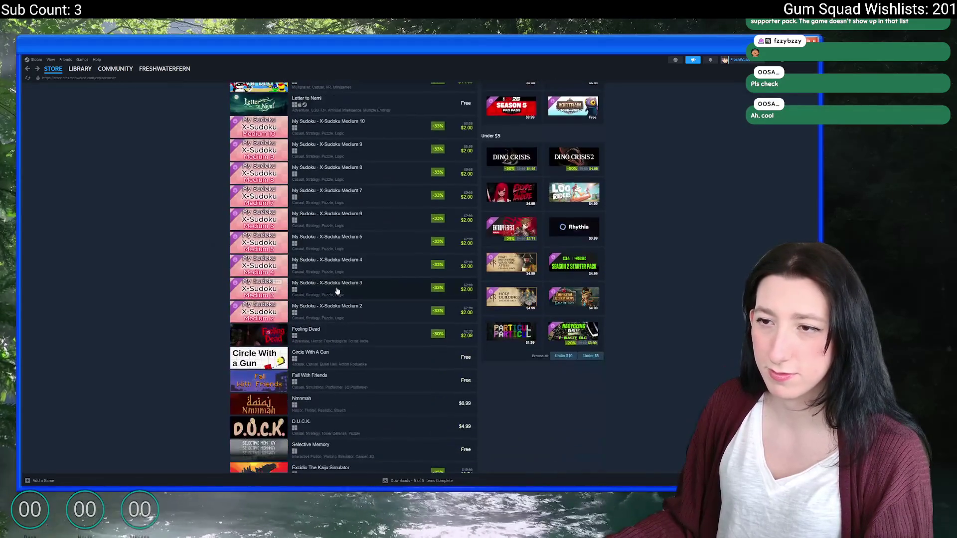
left_click(461, 371)
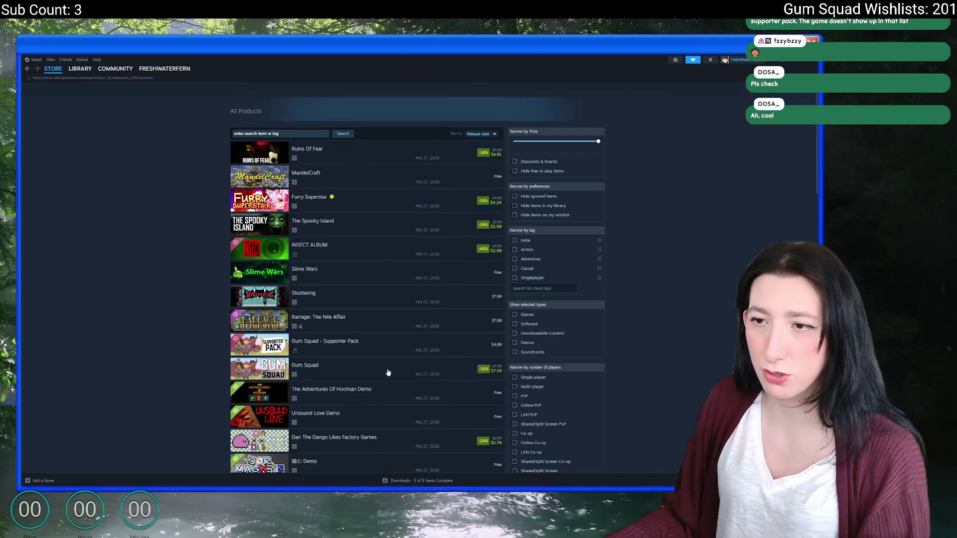
scroll(325, 328, "down", 1)
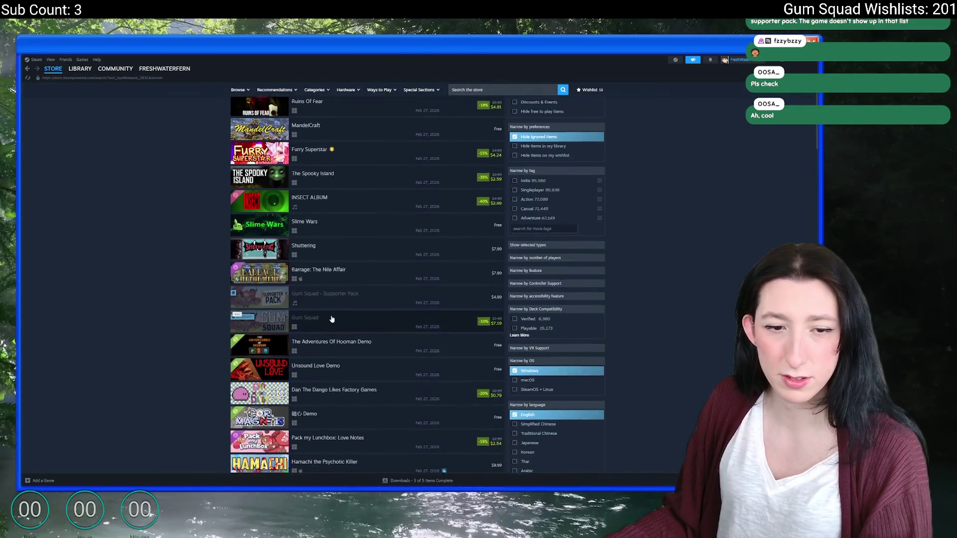
scroll(319, 264, "down", 3)
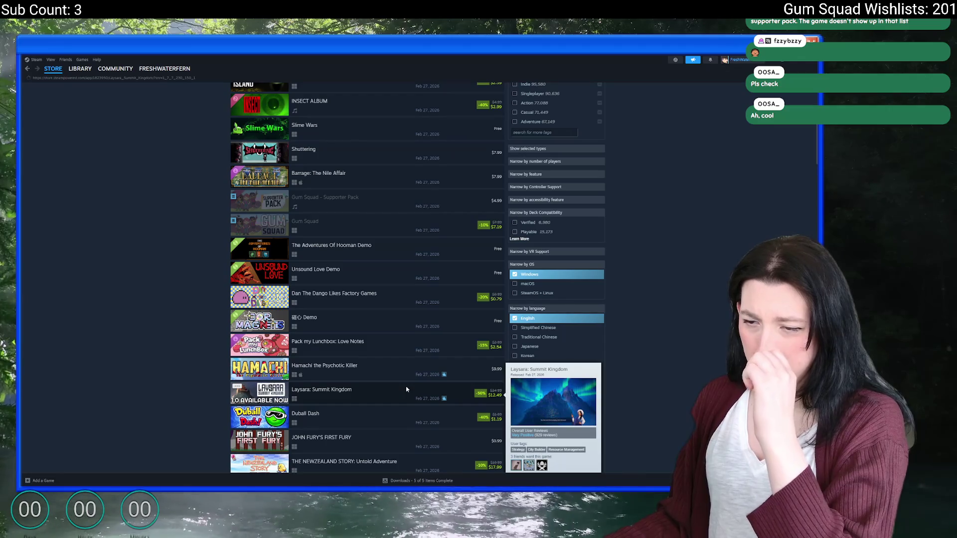
left_click(406, 390)
- Skip the Laysara: Summit Kingdom trailer ahead to the temple scene and pause it
scroll(363, 311, "down", 1)
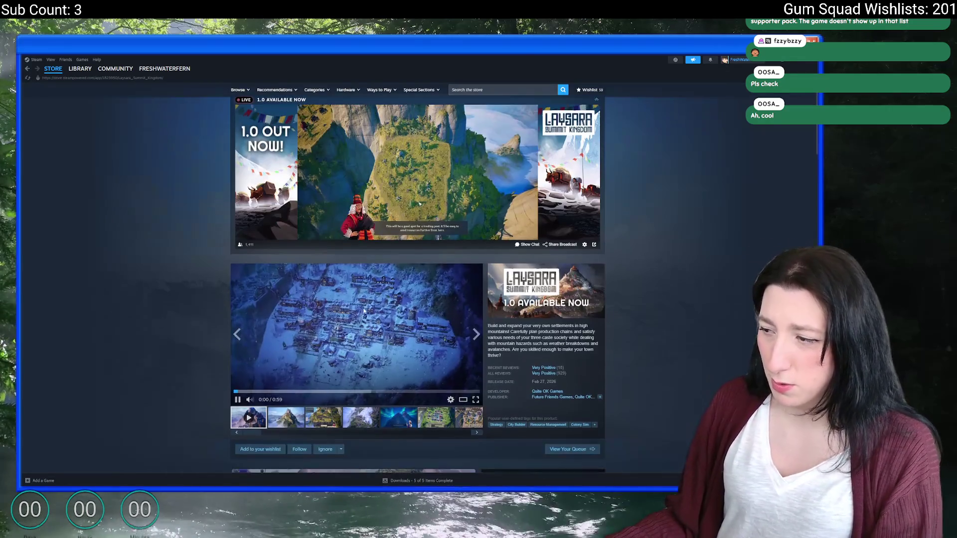
scroll(365, 311, "down", 2)
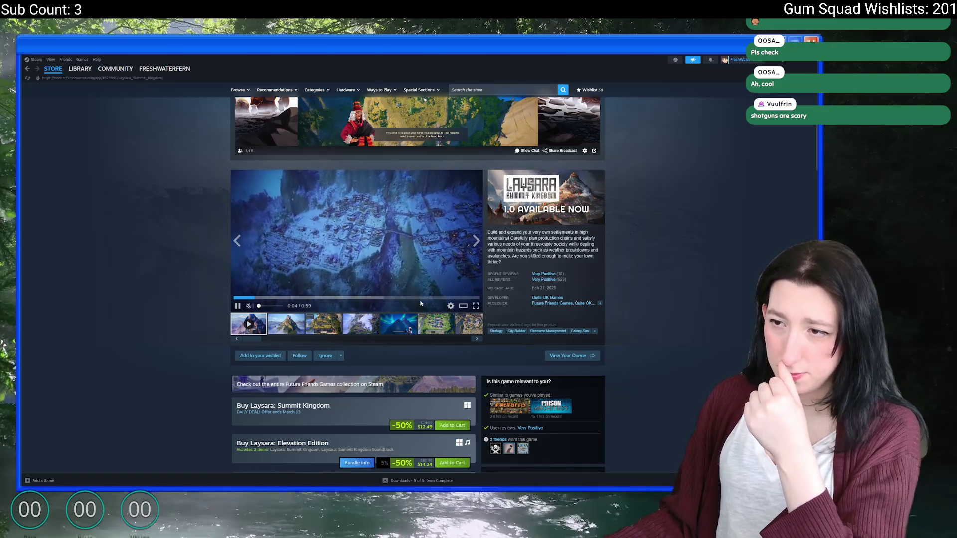
left_click(319, 297)
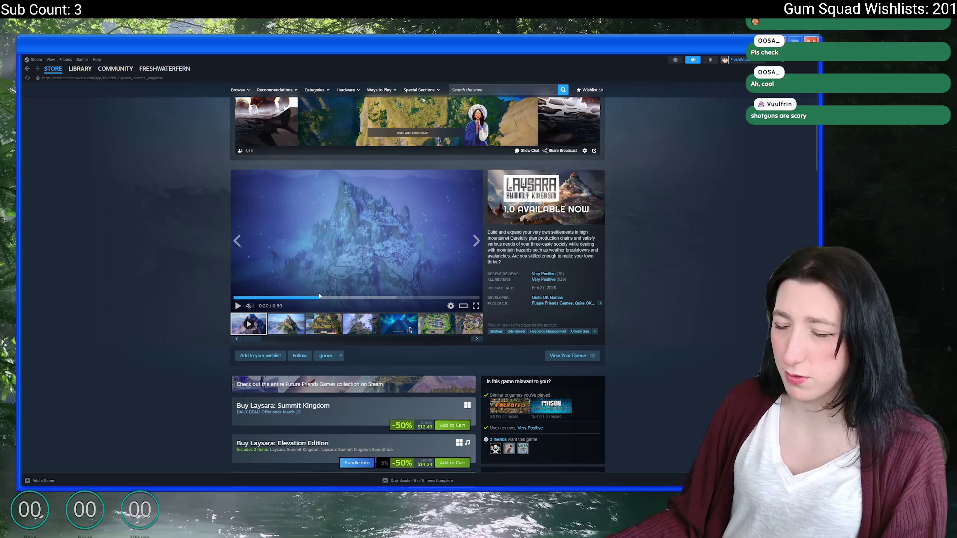
left_click(366, 297)
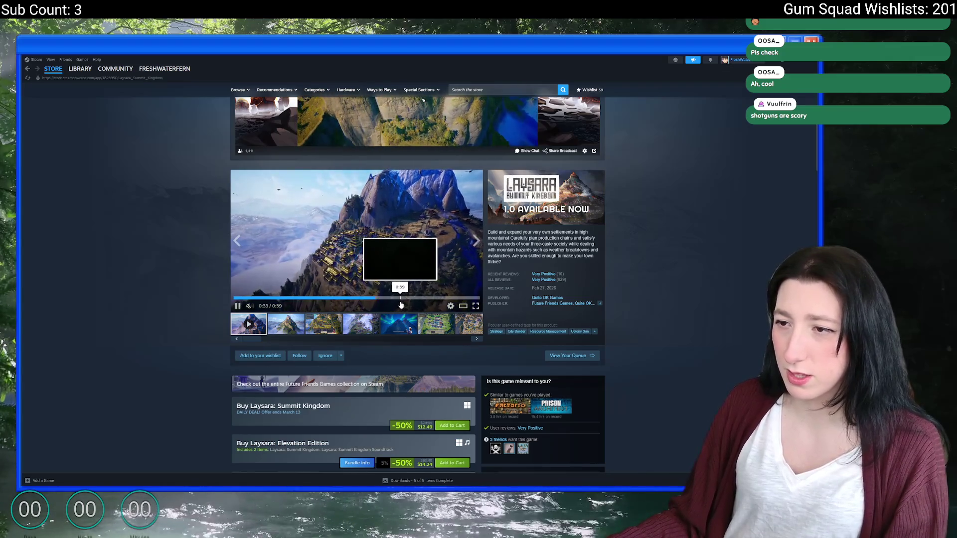
left_click(435, 298)
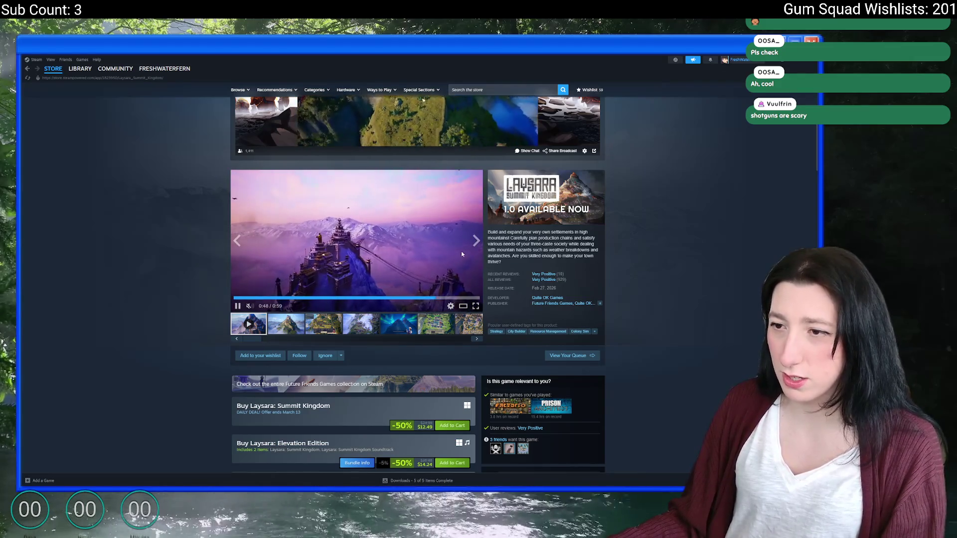
left_click(432, 239)
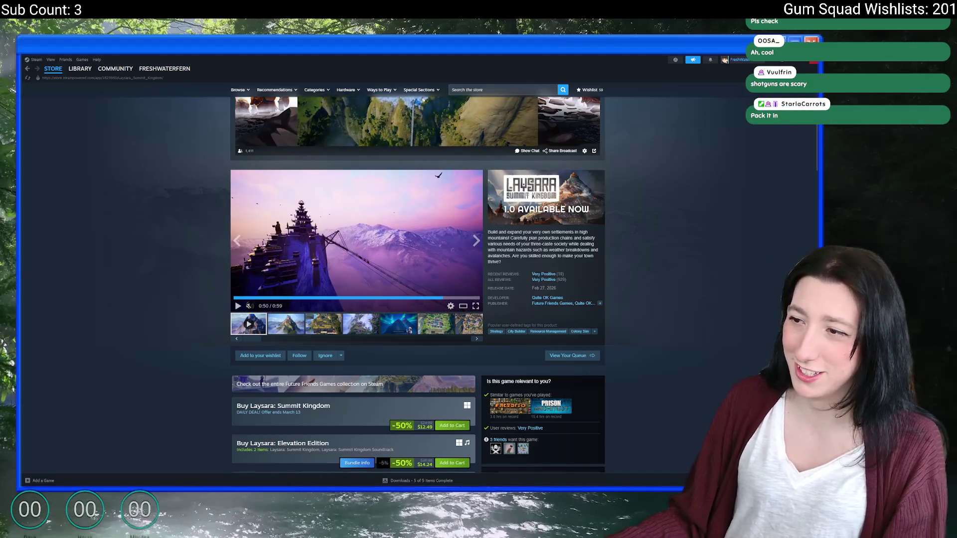
key("alt+Tab")
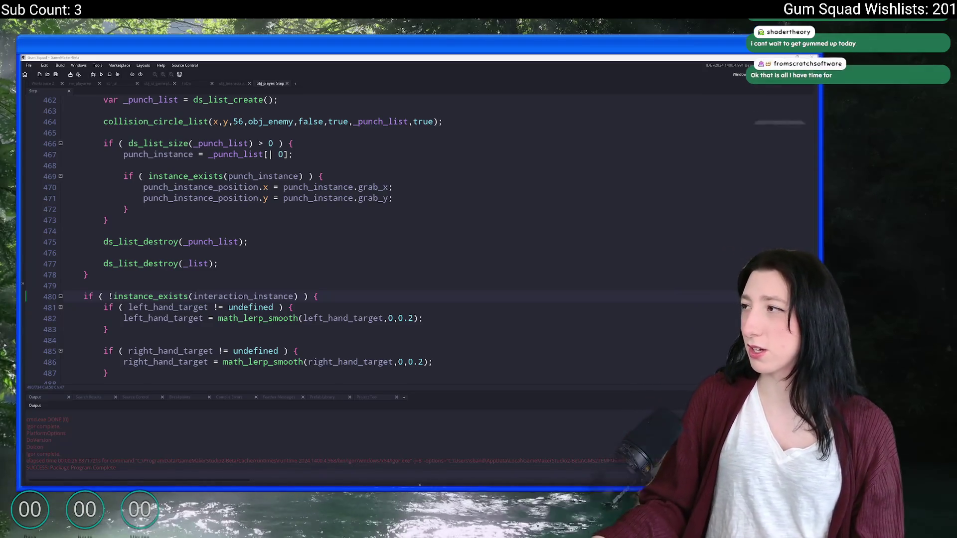
- Switch from the obj_player Step code to the Twitch browser window
key("alt+Tab")
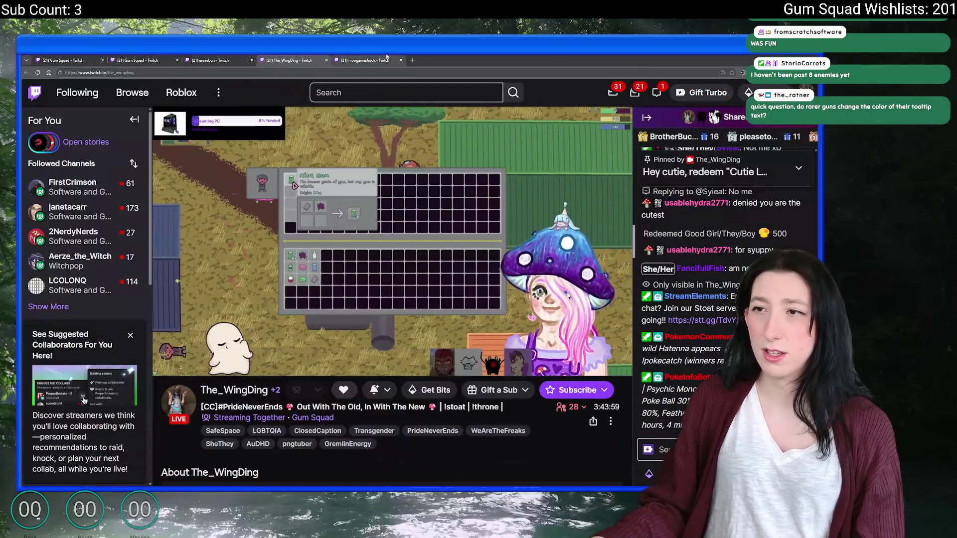
- Flip between the open Gum Squad stream tabs, ending on the release-day stream
left_click(387, 58)
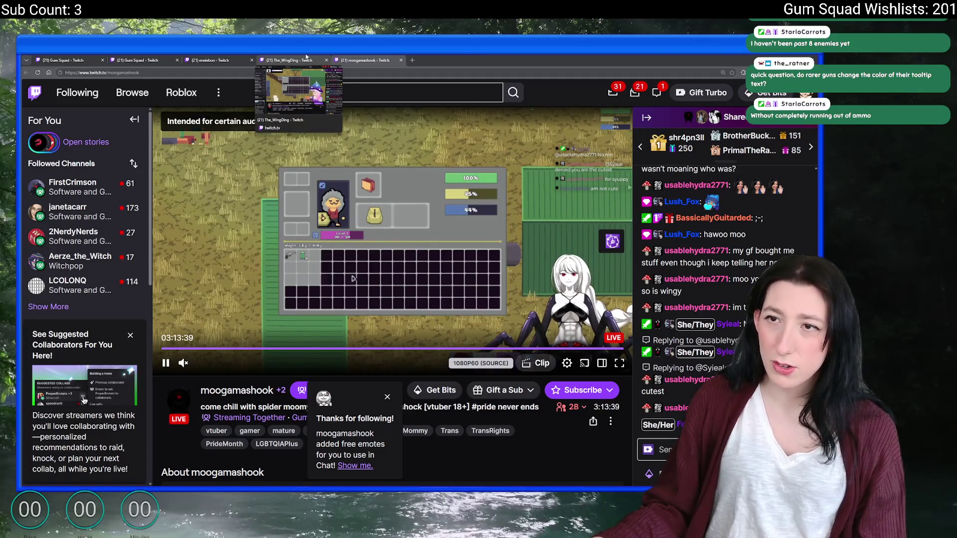
key("ctrl+shift+Tab")
key("ctrl+shift+Tab")
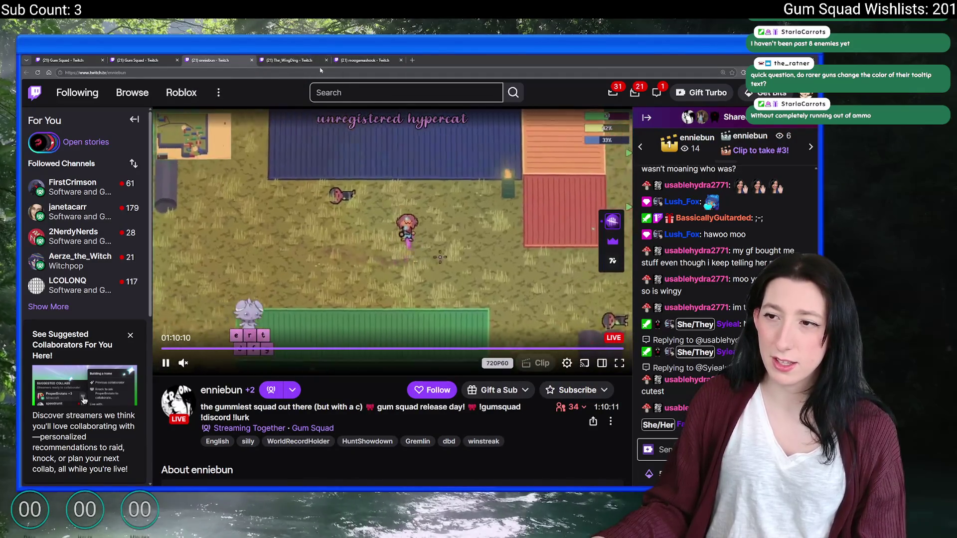
left_click(309, 58)
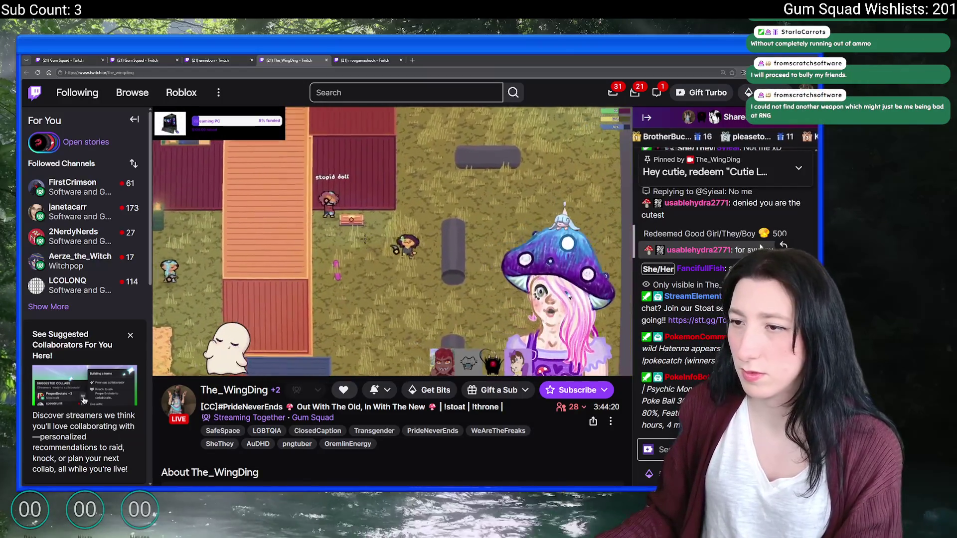
left_click(358, 60)
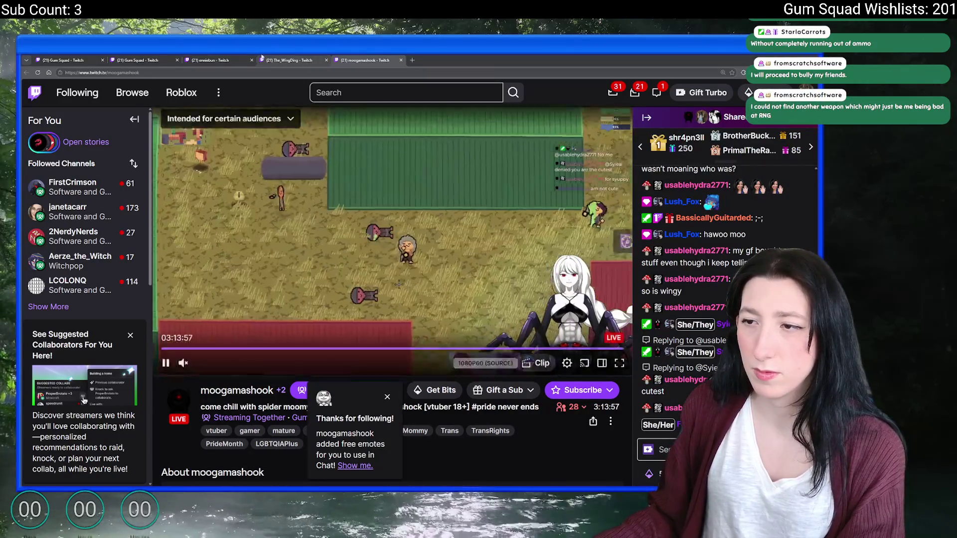
left_click(209, 58)
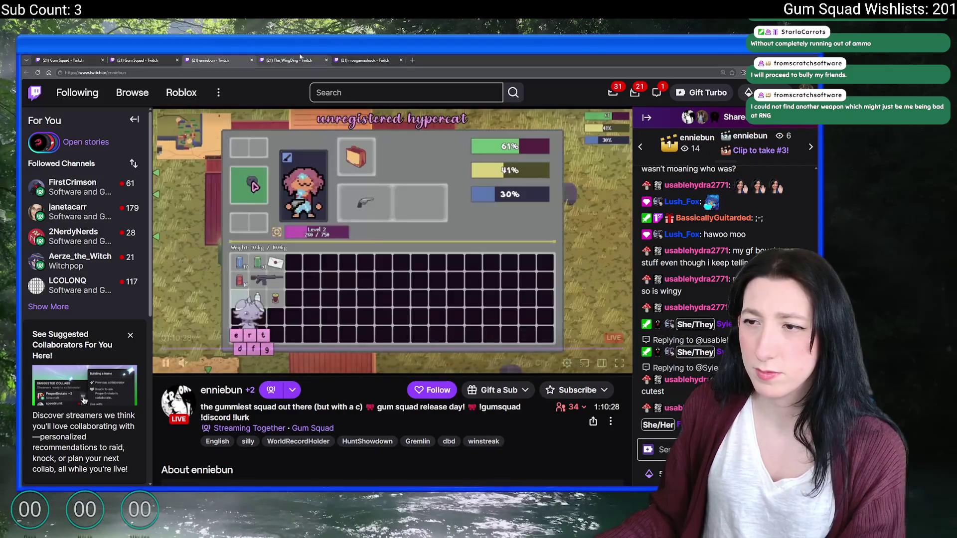
left_click(297, 58)
left_click(248, 57)
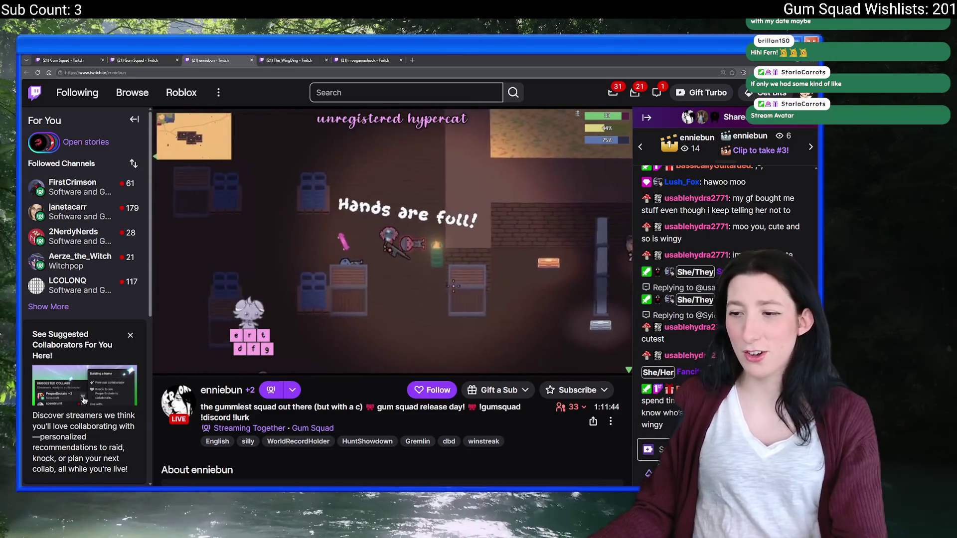
- Launch Stream Avatars from the Steam library after searching it for 'stre'
key("super")
type("ste")
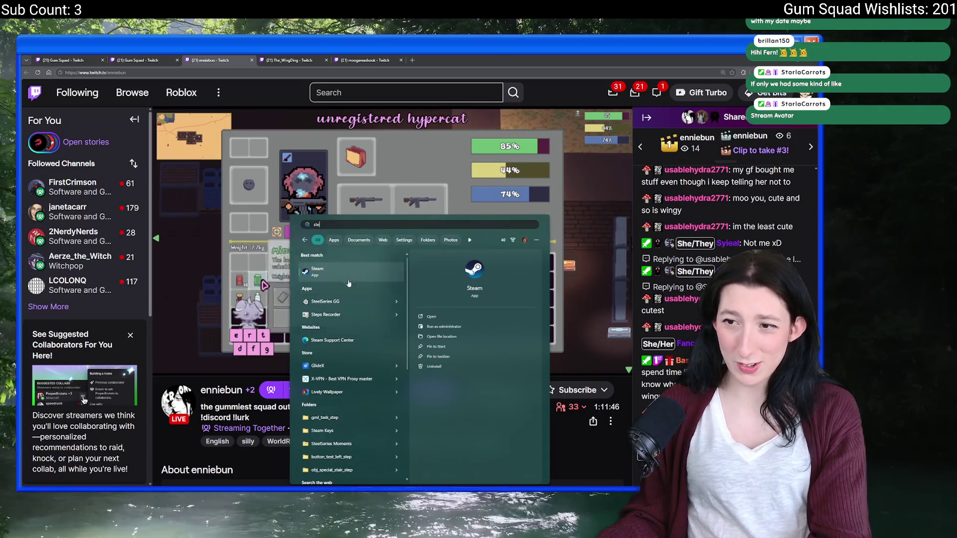
key("Return")
left_click(76, 80)
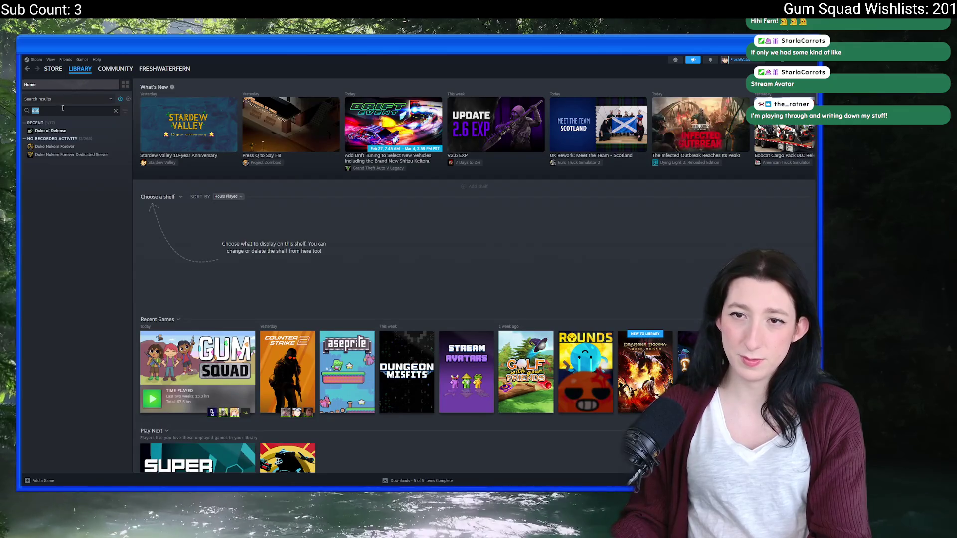
key("BackSpace")
key("BackSpace")
key("BackSpace")
type("stre")
left_click(50, 130)
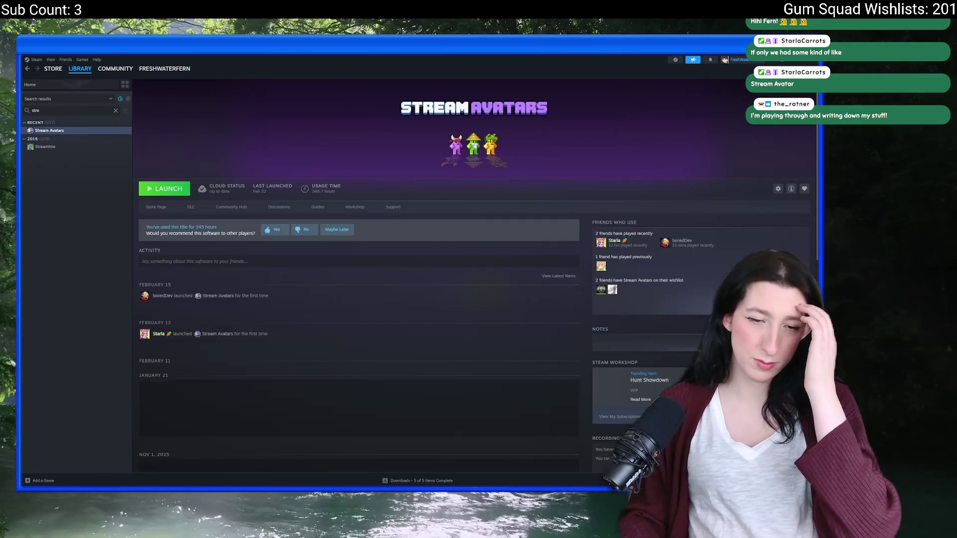
left_click(168, 193)
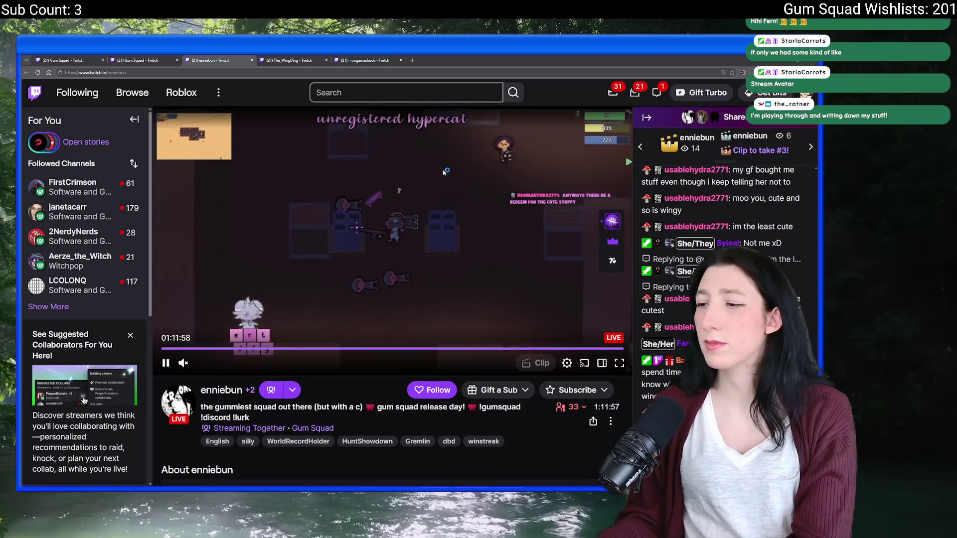
- Cycle to the next Gum Squad stream tab, then return to GameMaker
key("ctrl+Tab")
key("ctrl+Tab")
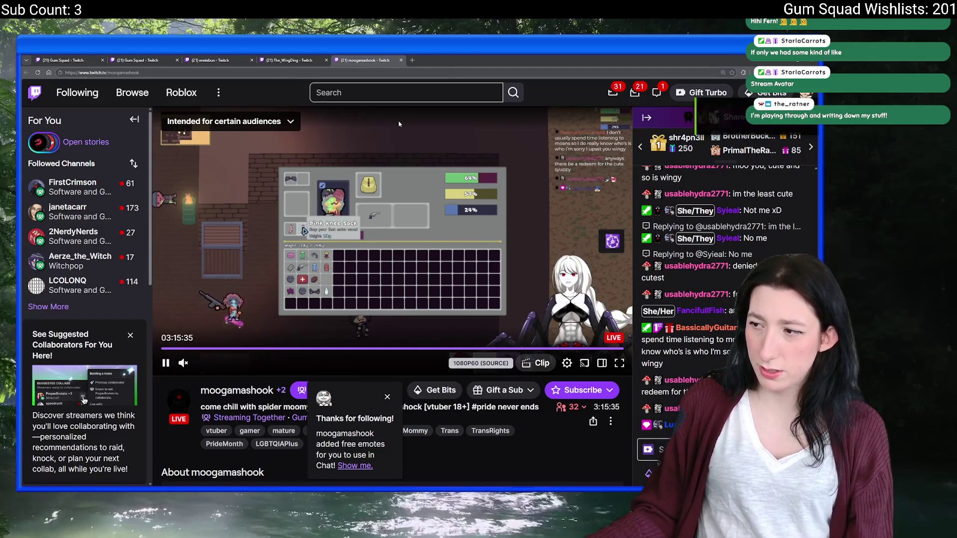
key("alt+Tab")
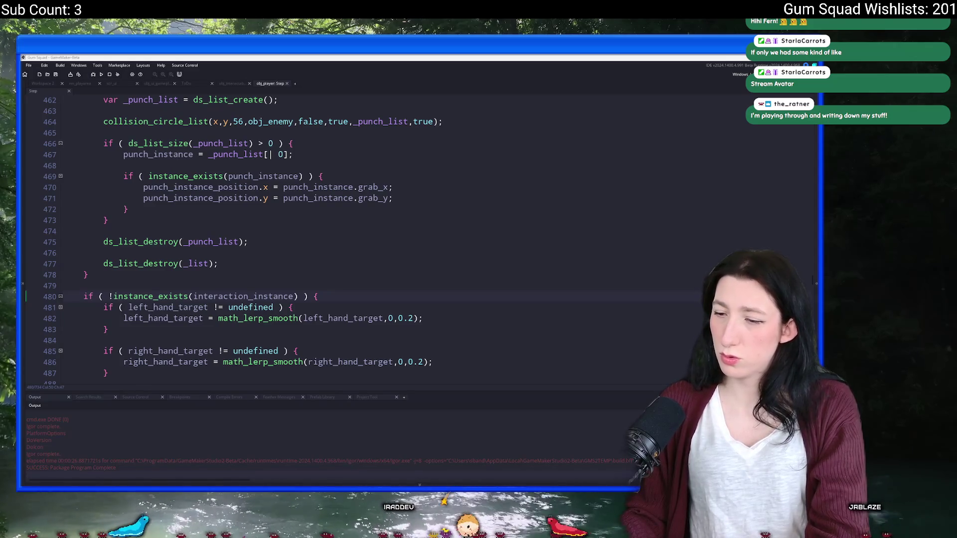
- Find Gum Squad in the Steam library with 'gu', view its store page, then go back
key("super")
type("steam")
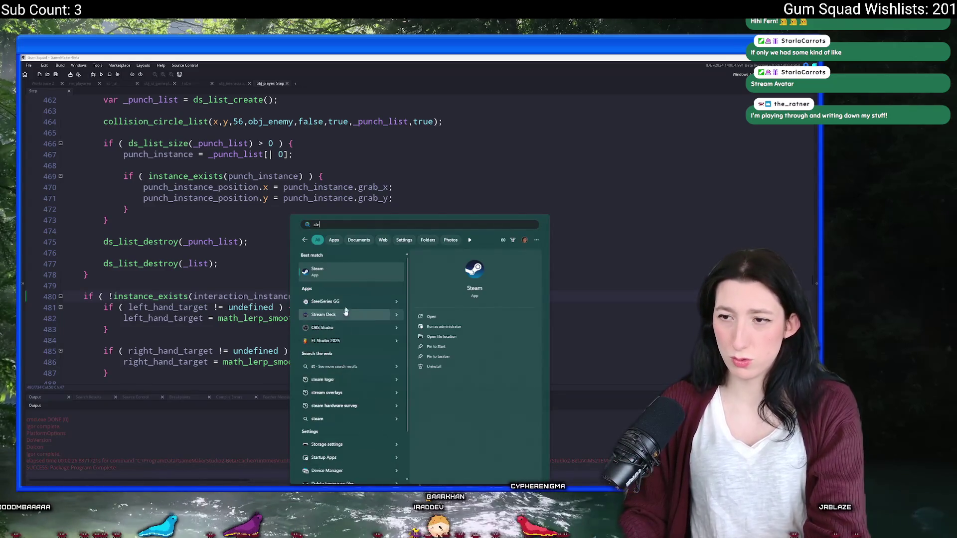
left_click(380, 243)
double_click(35, 110)
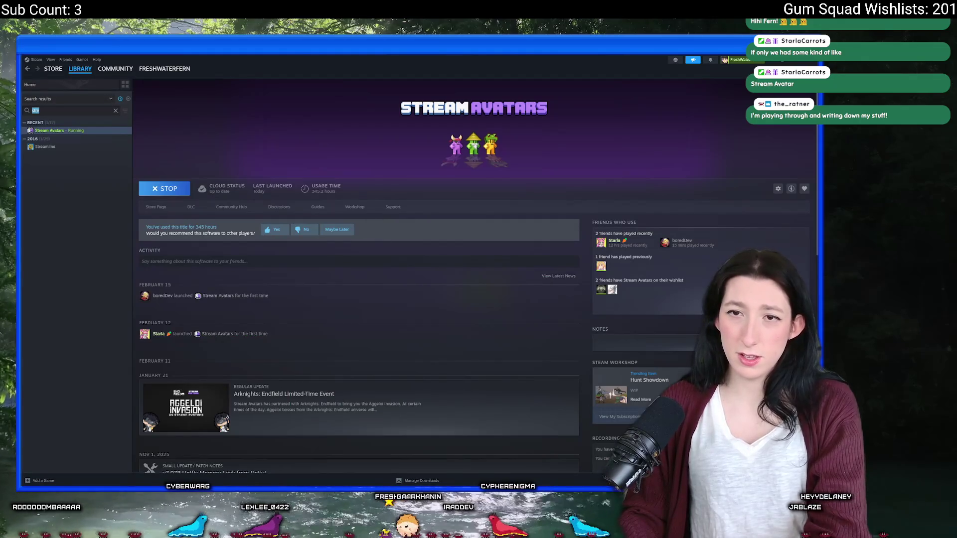
type("gu")
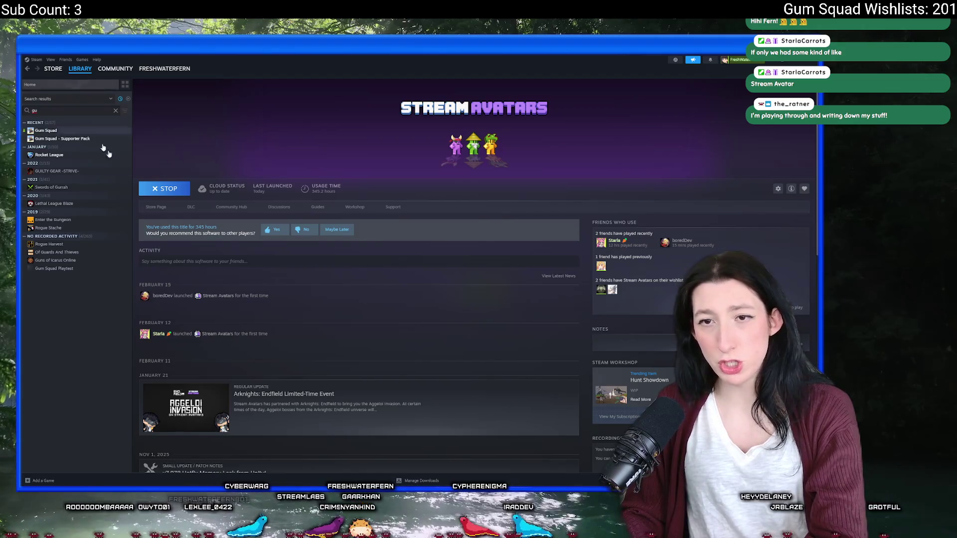
left_click(46, 131)
left_click(168, 208)
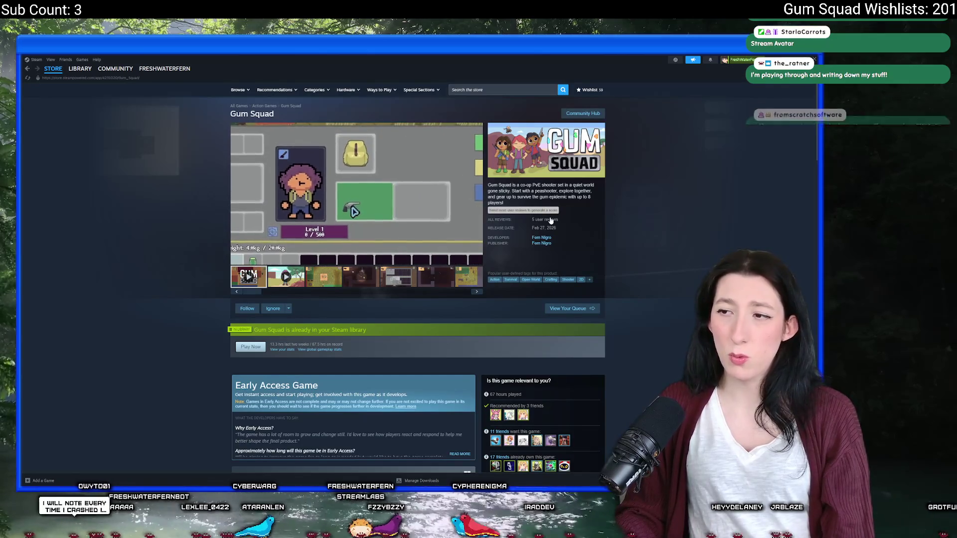
left_click(27, 69)
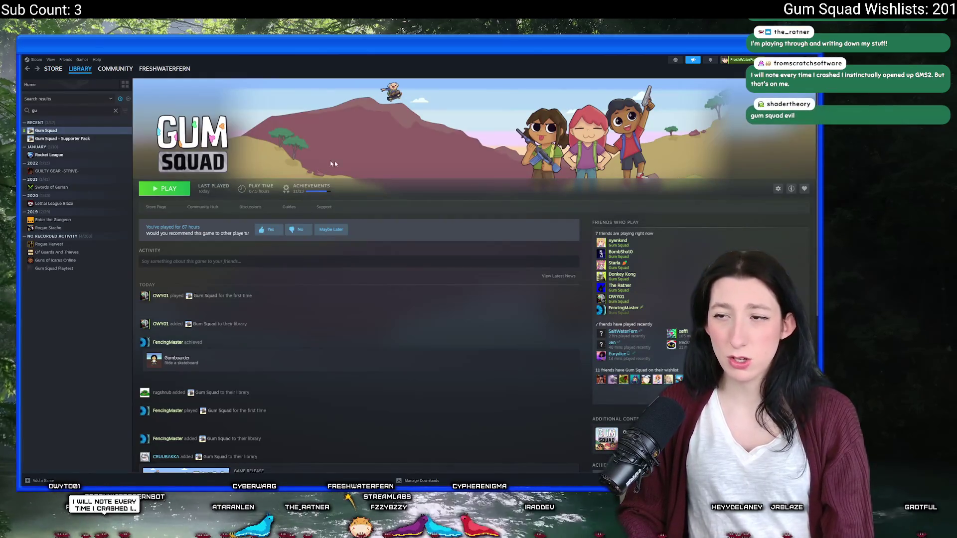
key("alt+Tab")
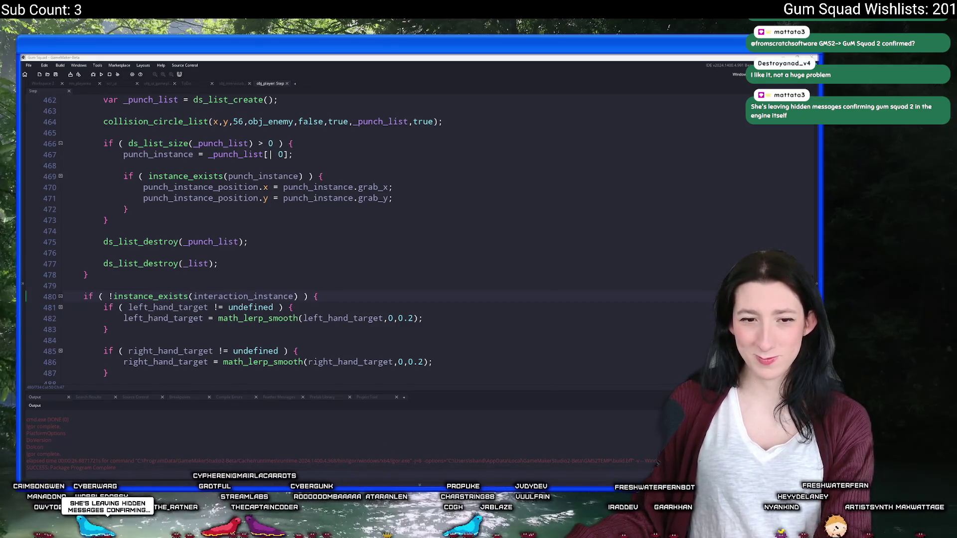
- Switch to Steam through the Start search so Gum Squad's library page is in front
key("super")
type("steam")
left_click(341, 274)
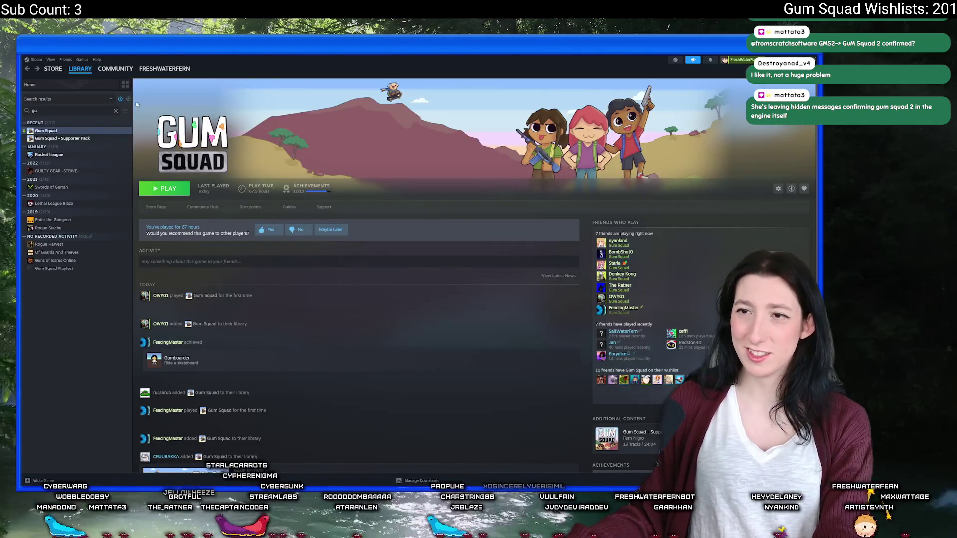
- Open Gum Squad's Community Hub discussions and the 'SO EXCITED FOR THIS GAME!' thread, highlighting the GOTY comment
left_click(202, 206)
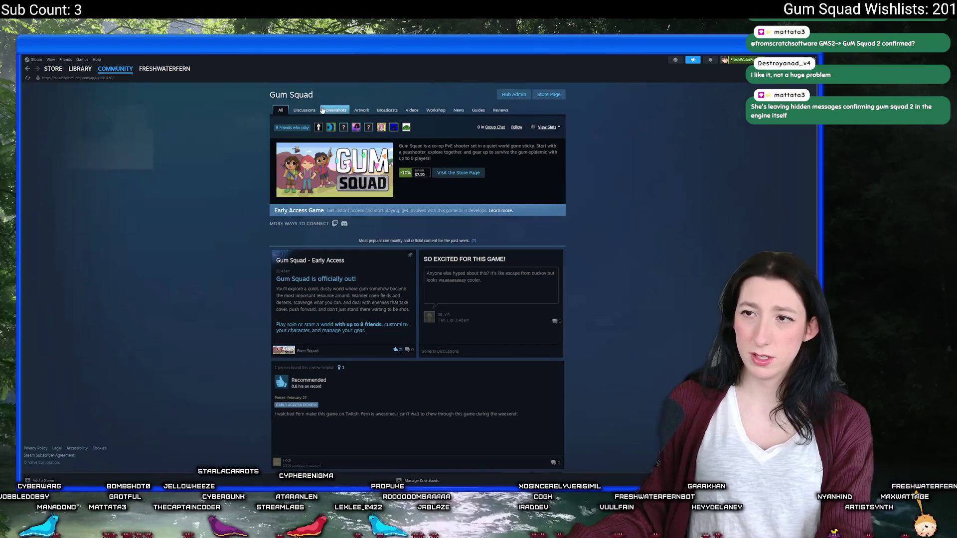
left_click(322, 110)
left_click(304, 110)
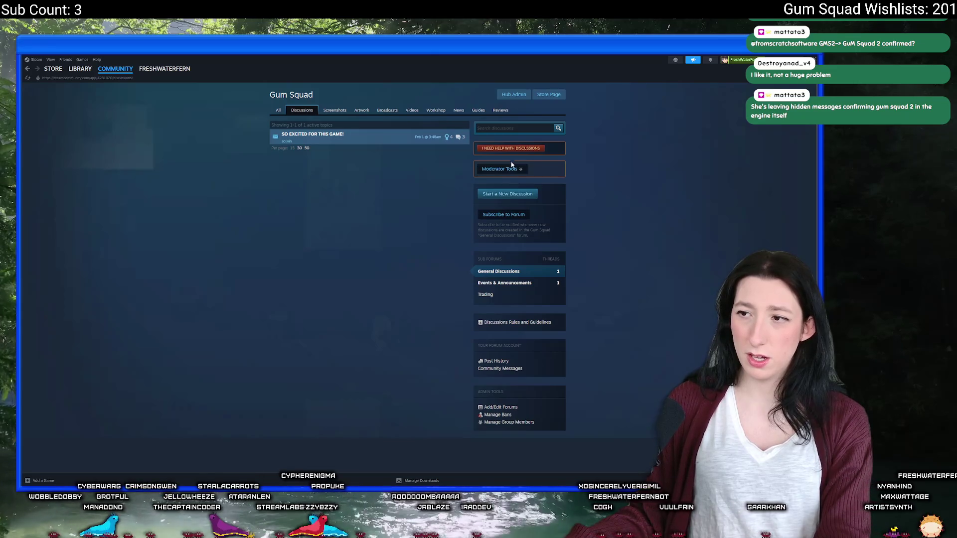
left_click(503, 214)
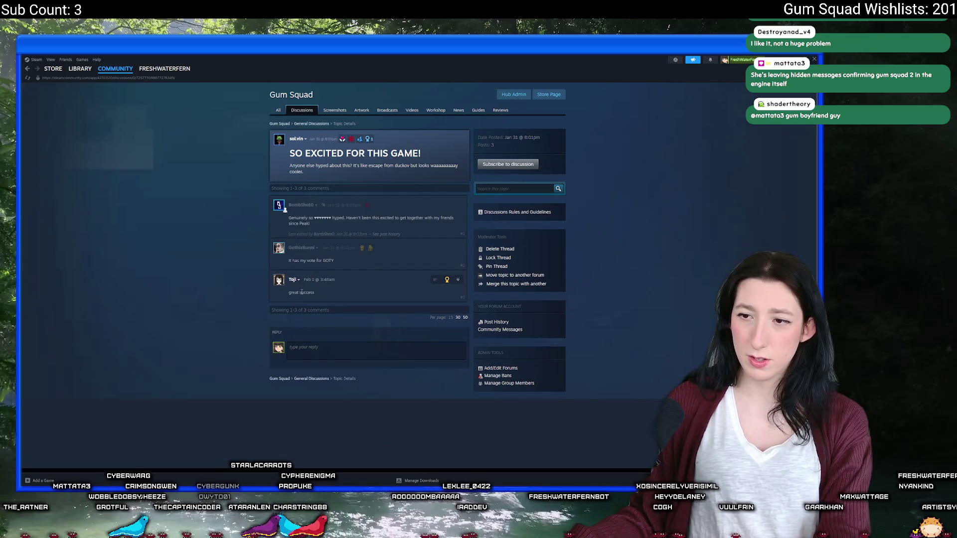
left_click_drag(333, 260, 293, 258)
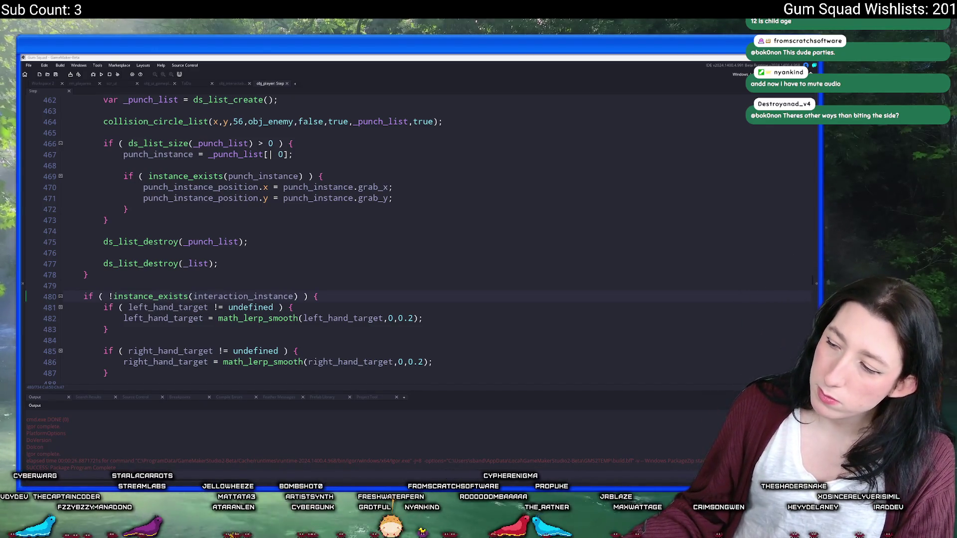
key("super+n")
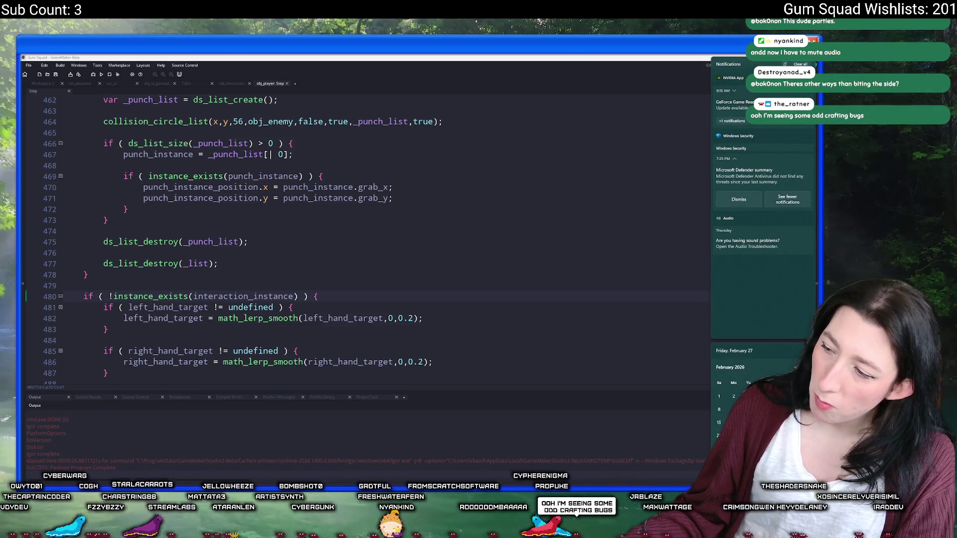
key("Escape")
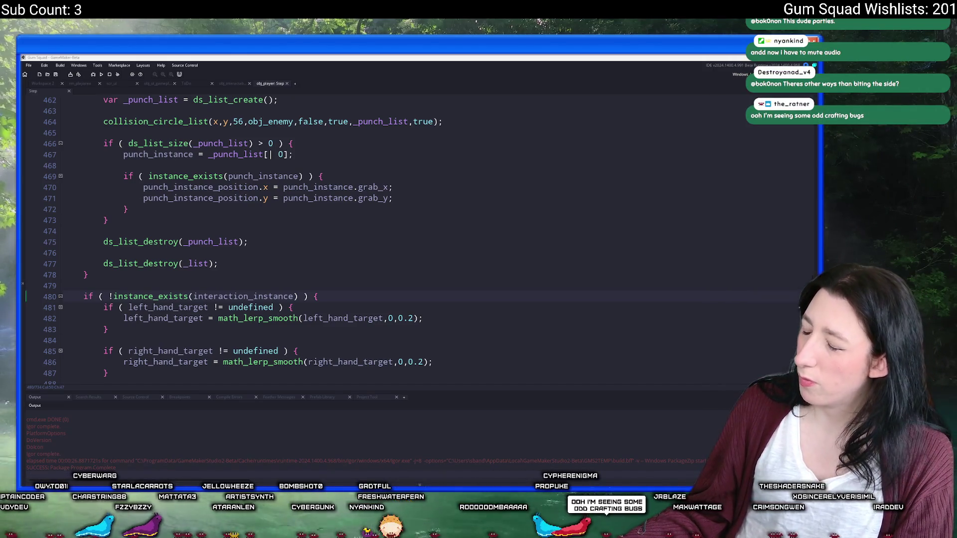
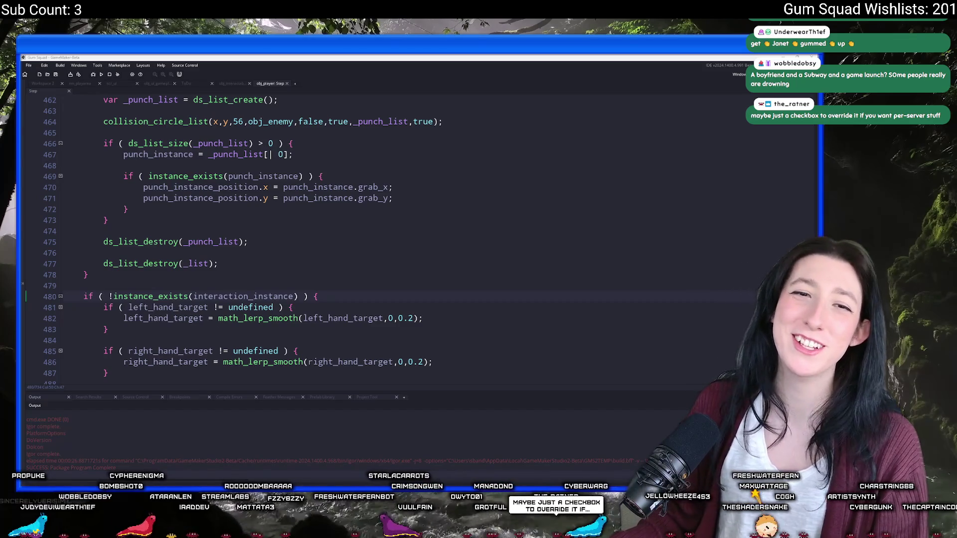
- In the Bluesky notifications, like a post and a reply
key("alt+Tab")
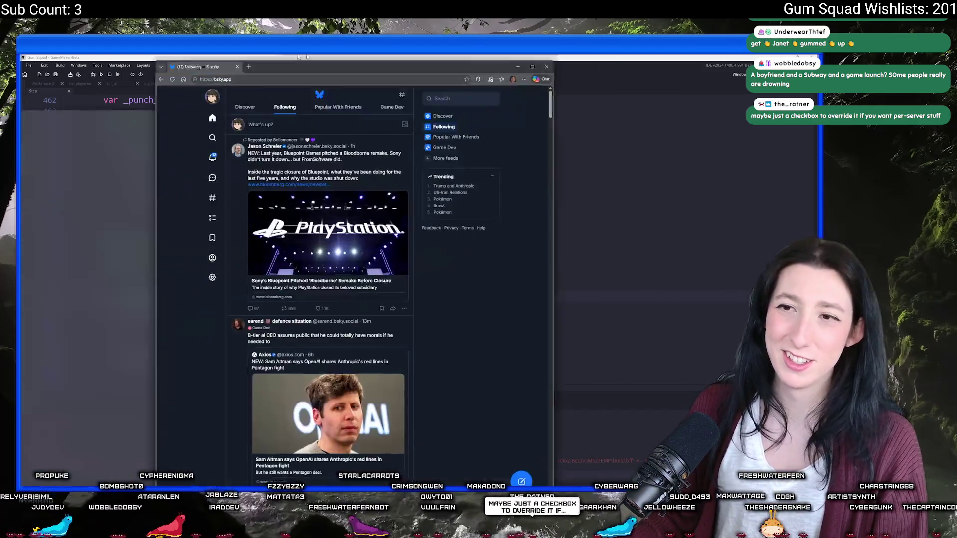
left_click(267, 145)
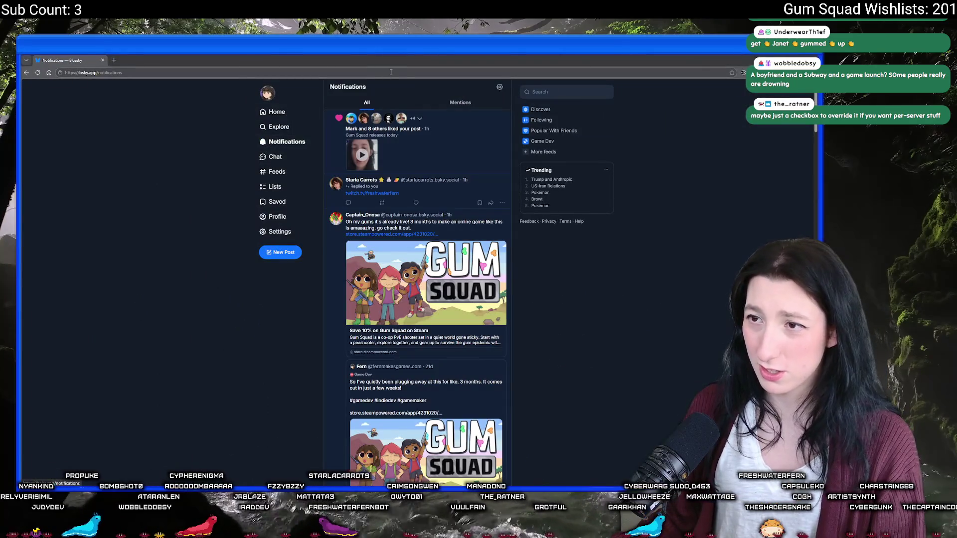
scroll(441, 330, "down", 4)
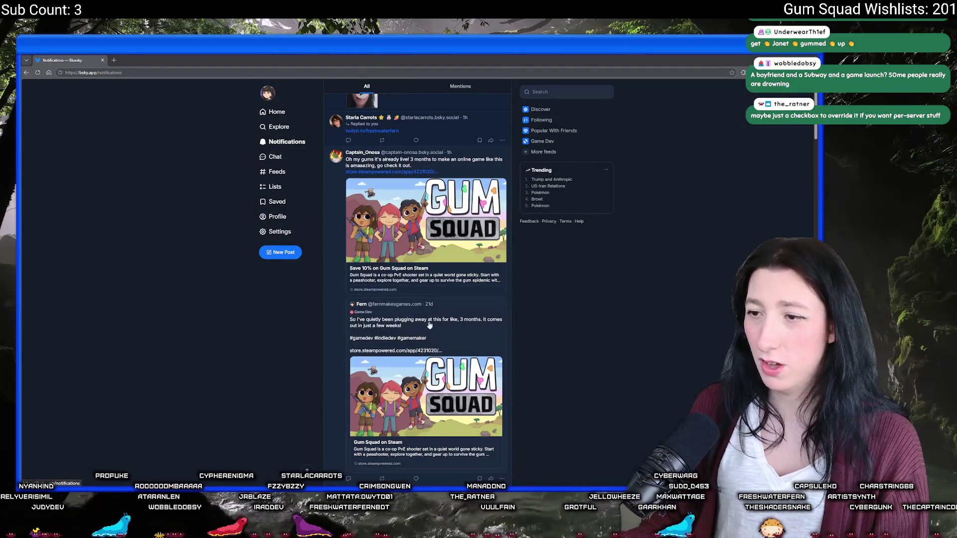
left_click(416, 354)
scroll(420, 285, "up", 4)
left_click(418, 203)
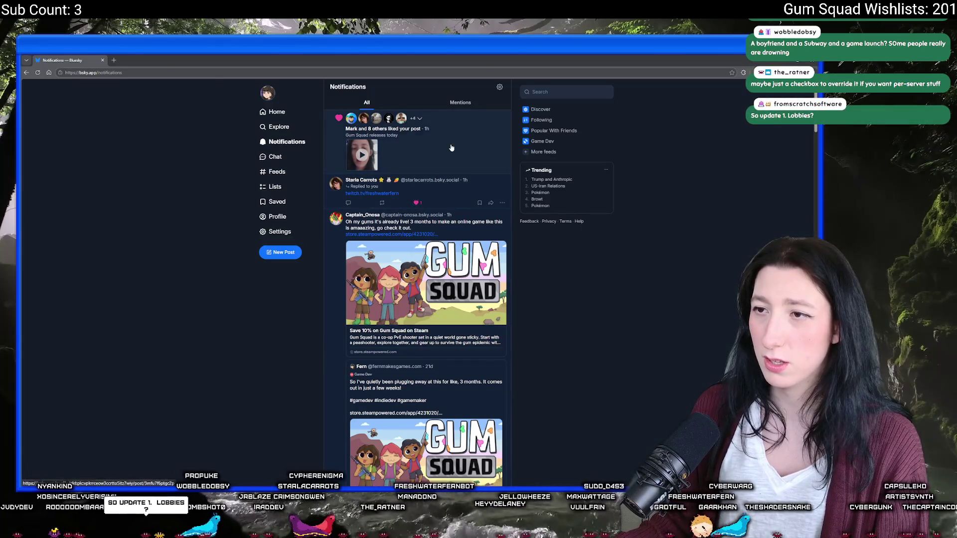
- Open the 'Gum Squad releases today' post, then load the X site
left_click(450, 150)
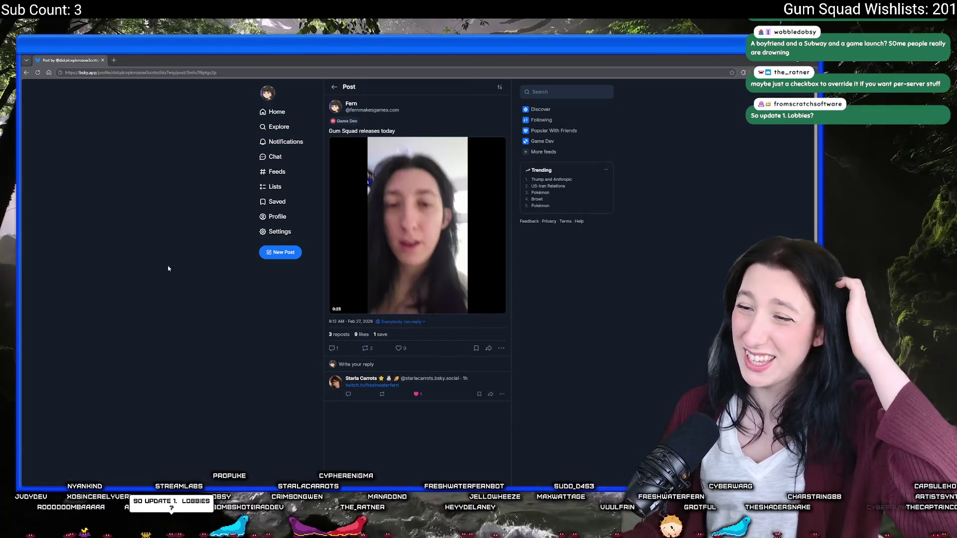
left_click(146, 73)
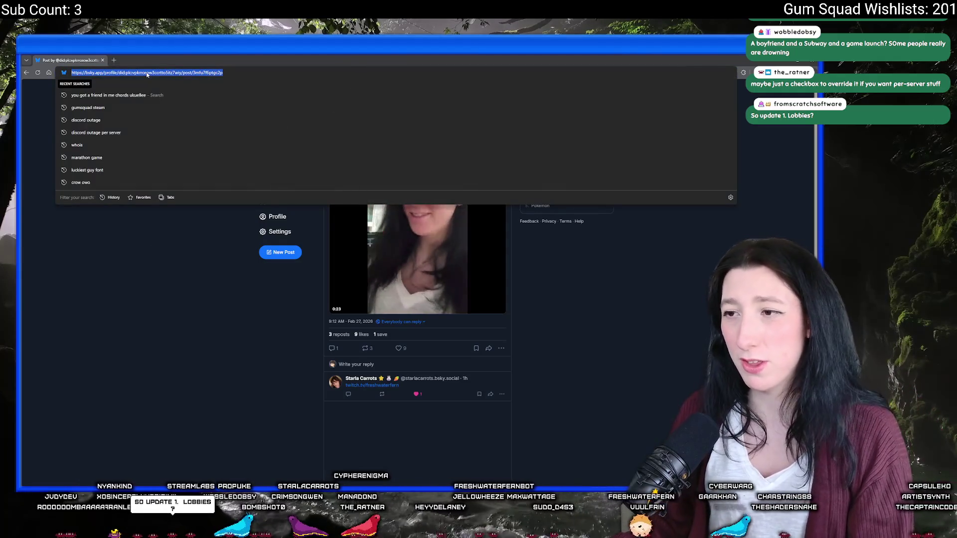
type("x")
key("Return")
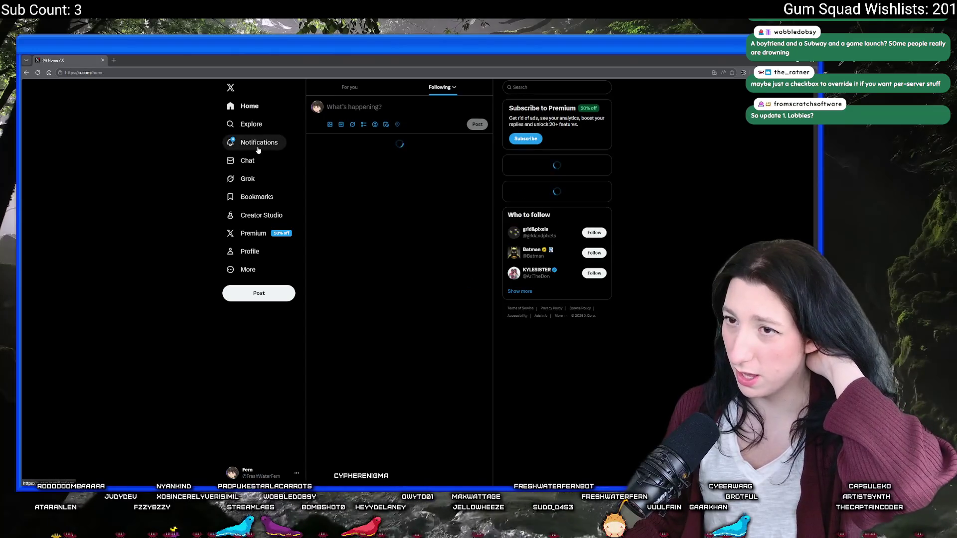
- In the X notifications, like the 'Okay' reply and the release-day GIF post
left_click(258, 150)
left_click(402, 144)
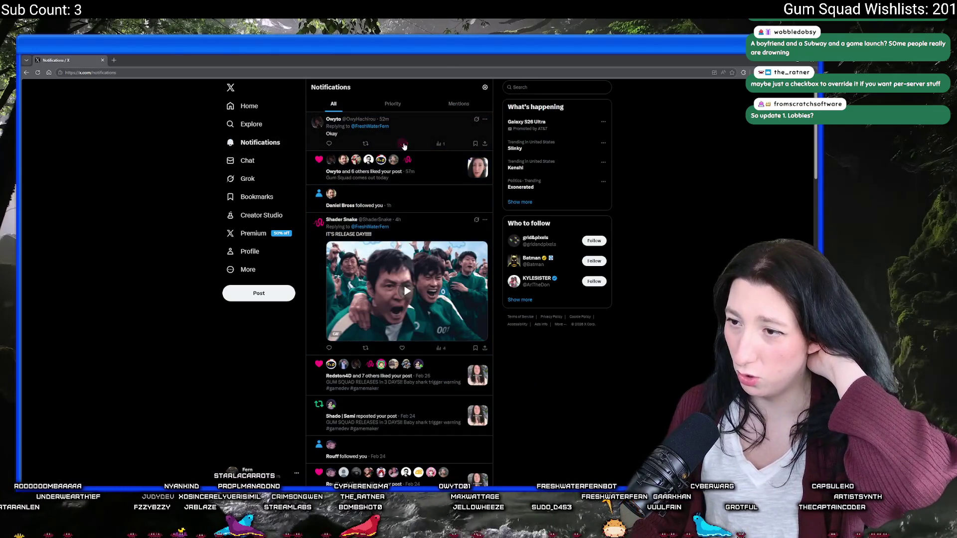
left_click(401, 347)
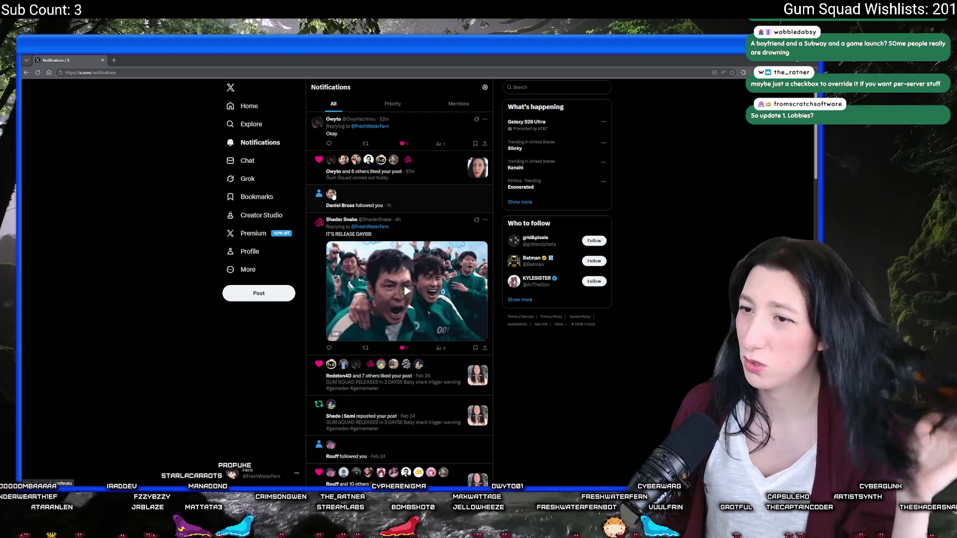
- Look over the new follower's profile and enlarged photo, then return to notifications and Discord
left_click(332, 196)
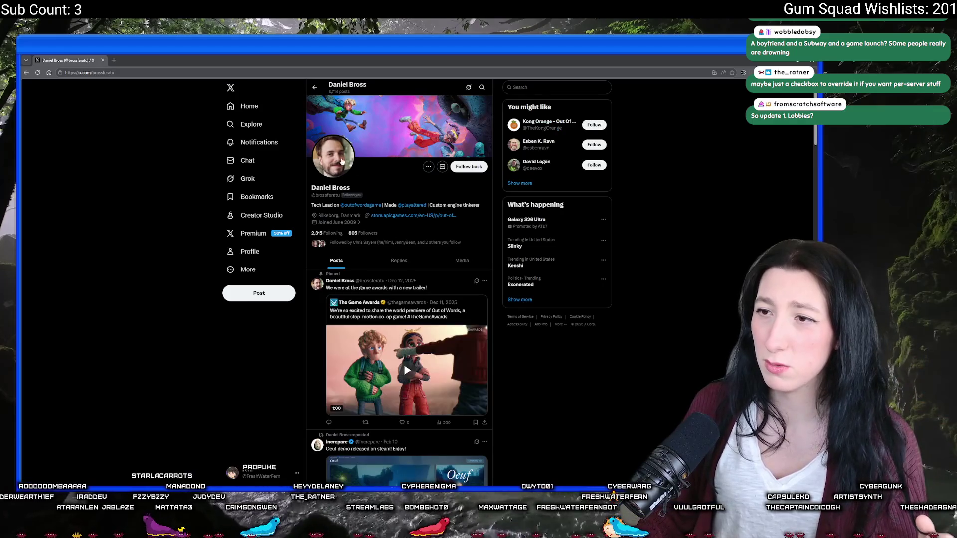
left_click(337, 160)
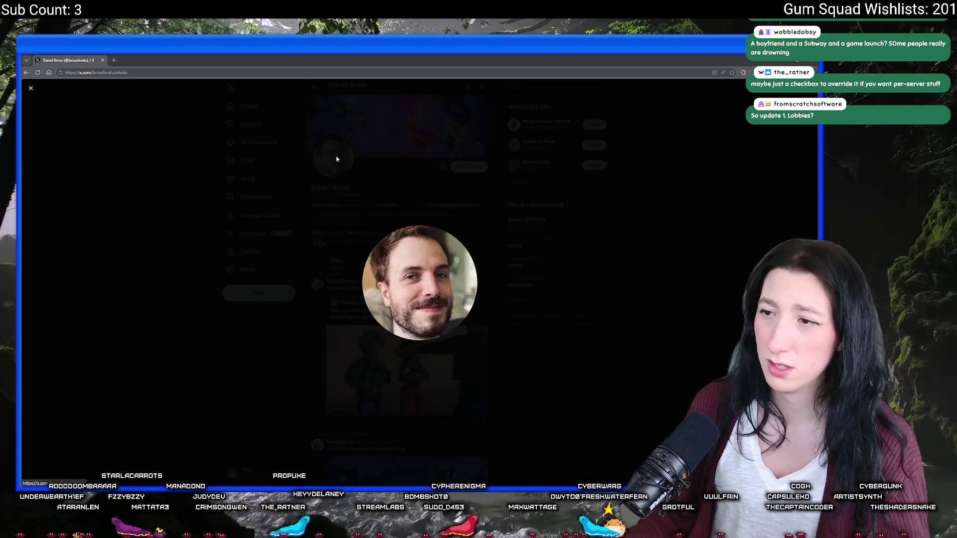
left_click(304, 178)
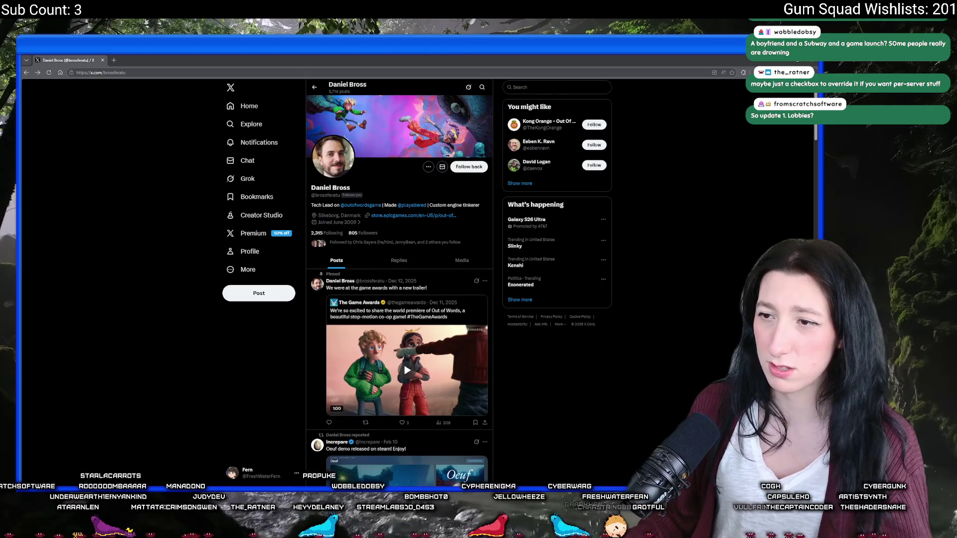
scroll(109, 200, "down", 3)
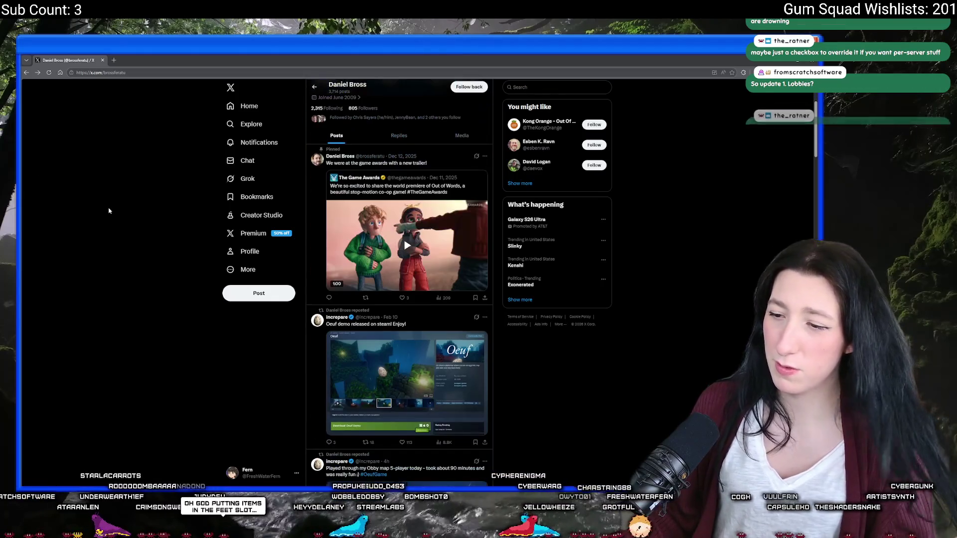
scroll(110, 200, "up", 3)
left_click(231, 143)
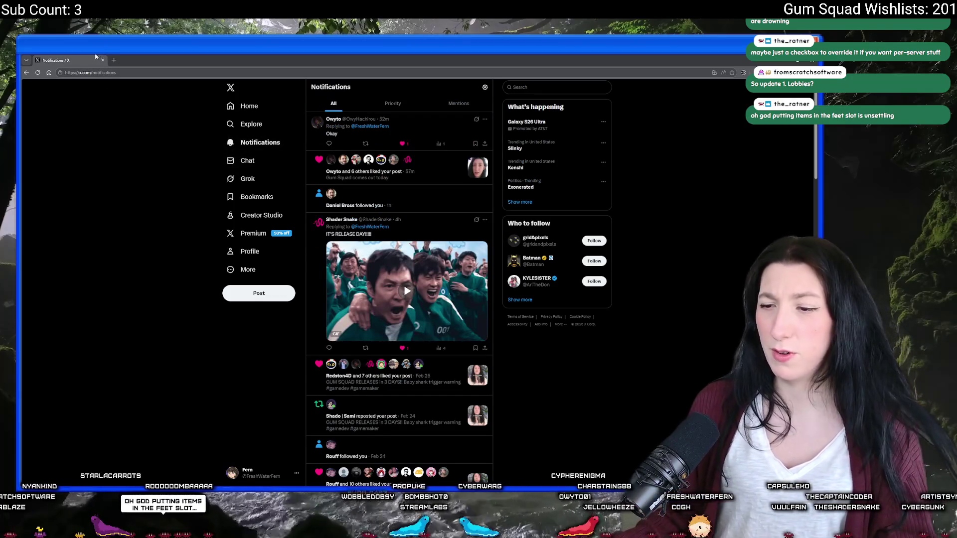
key("alt+Tab")
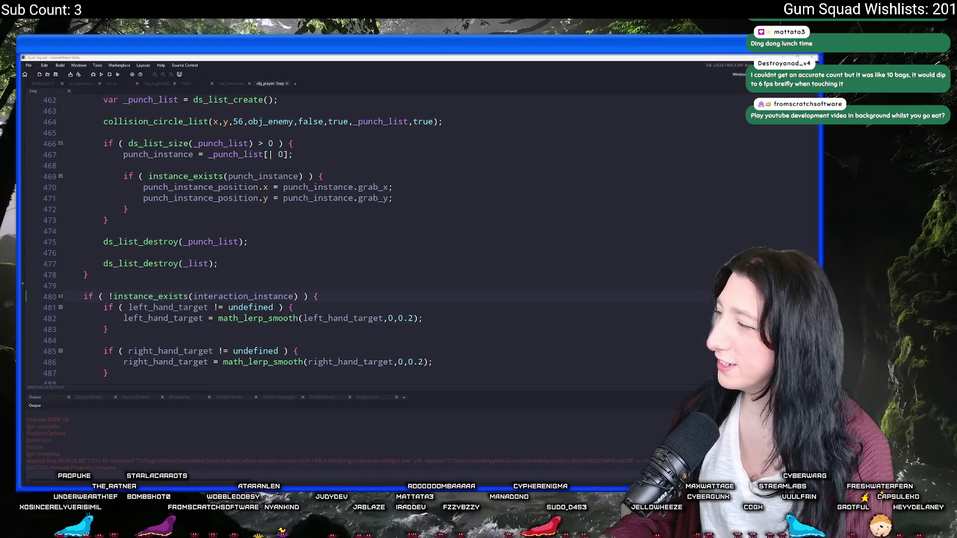
key("alt+Tab")
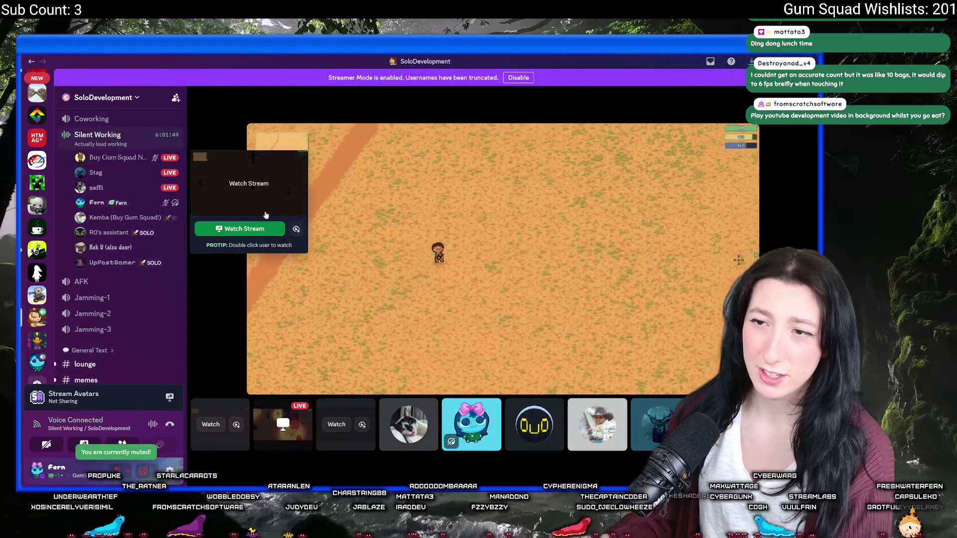
- Watch the live game-testing screen share, switch to grid view, then focus the stream tile
left_click(244, 228)
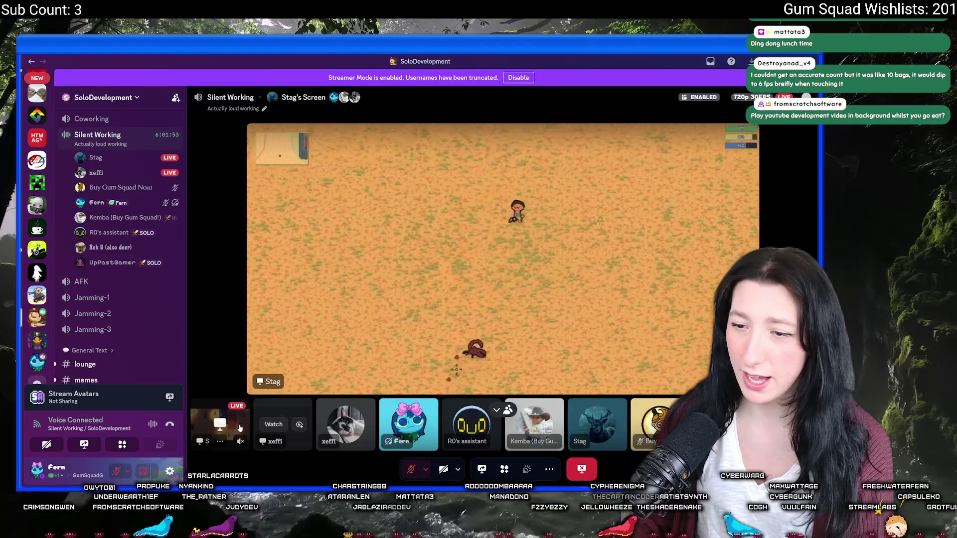
left_click(239, 428)
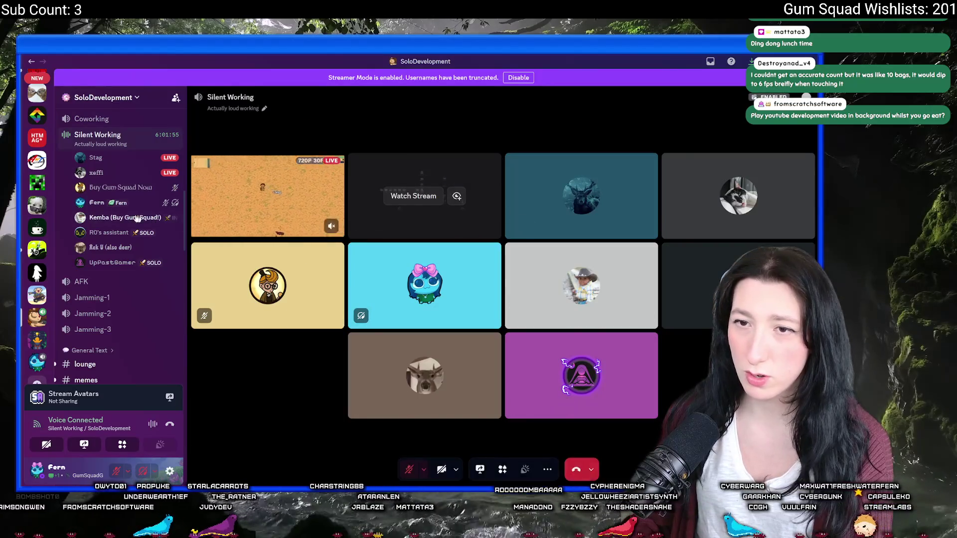
left_click(314, 199)
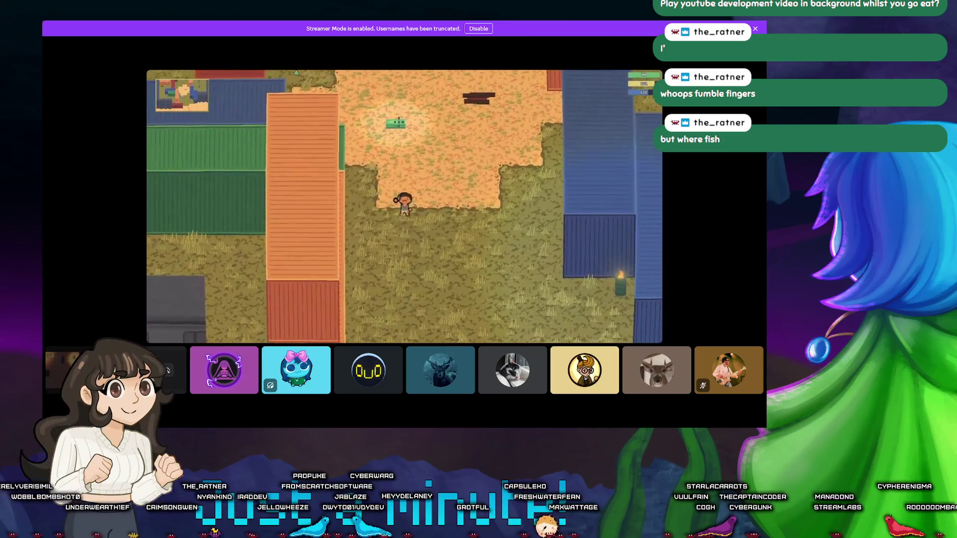
- Raise the Discord stream volume to 130%
mouse_move(327, 39)
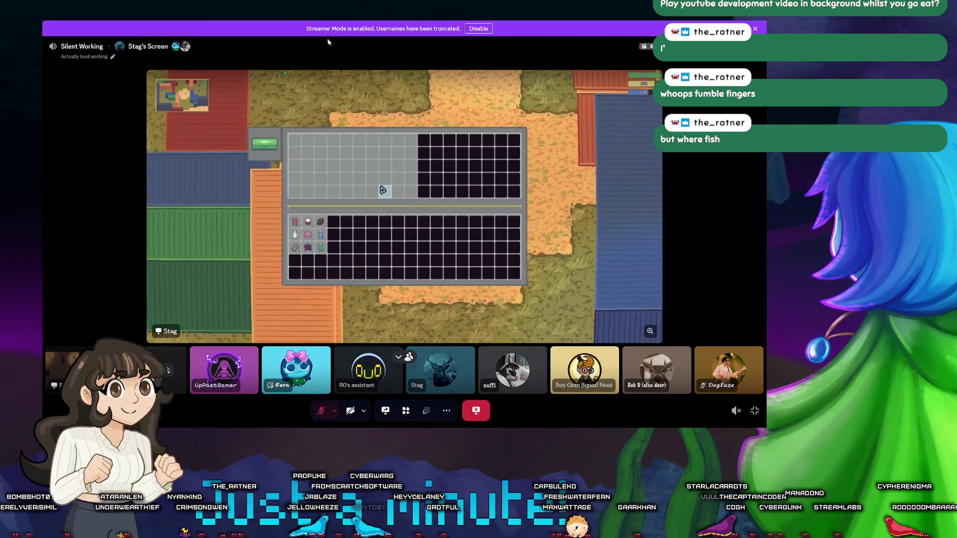
right_click(340, 133)
left_click_drag(347, 190, 393, 190)
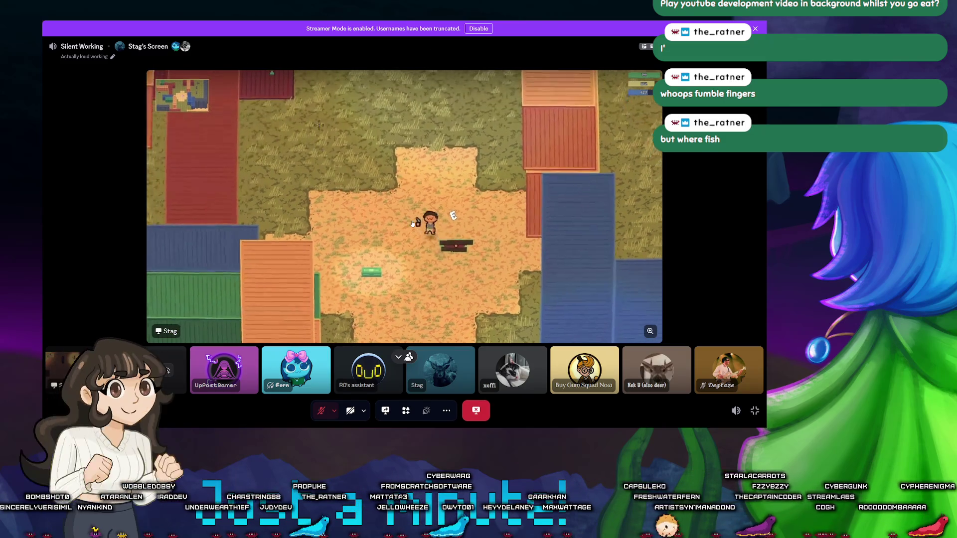
- Toggle the inventory, walk left and right, then drag the Paper Bag into the inventory grid
key("alt+Tab")
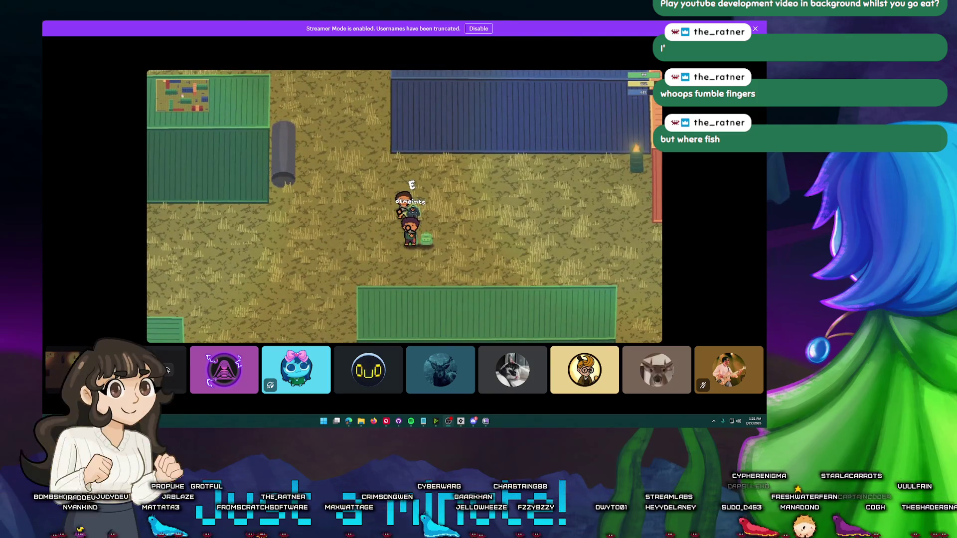
key("Tab")
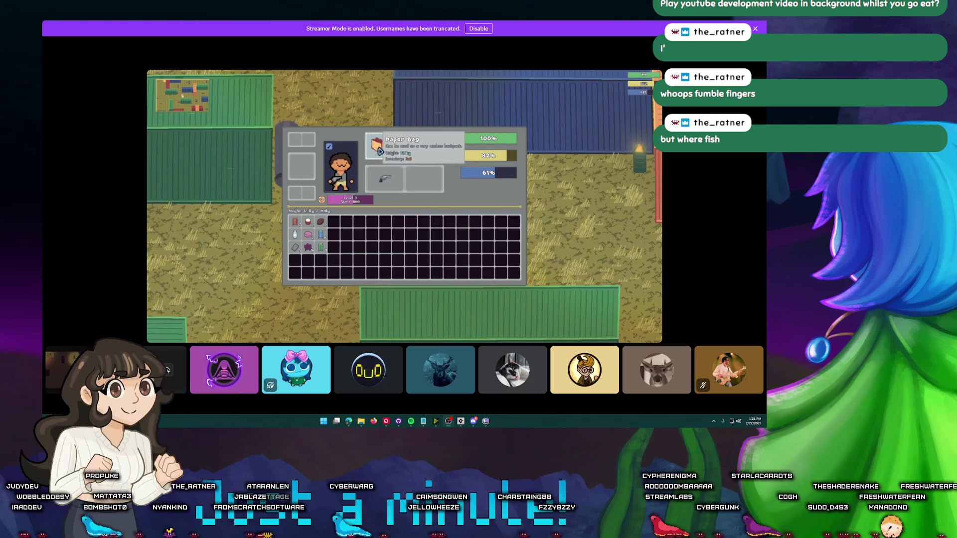
key("Tab")
key("d")
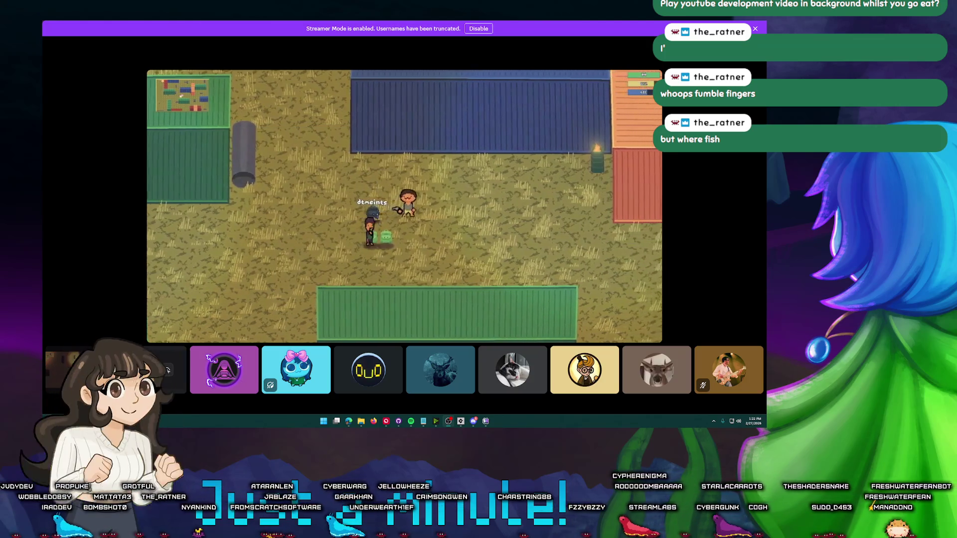
key("a")
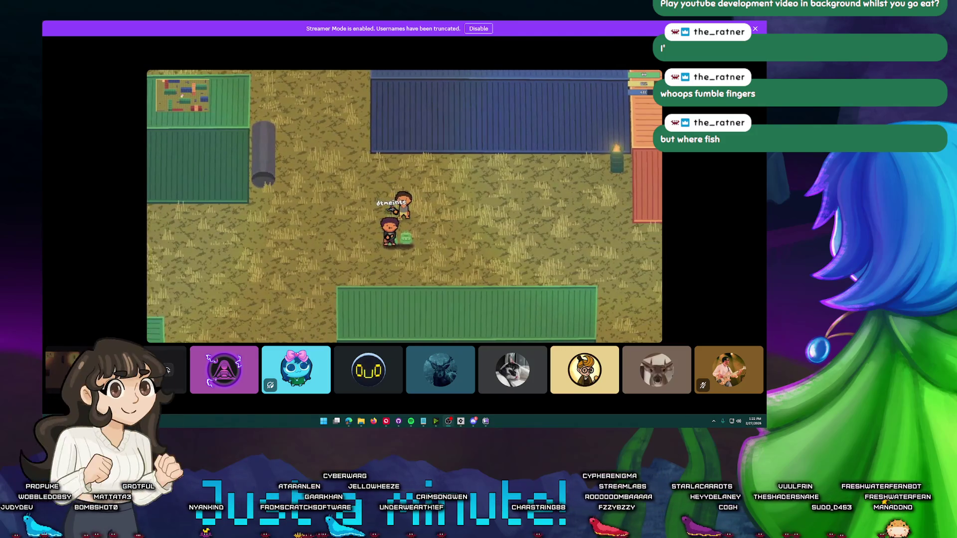
key("Tab")
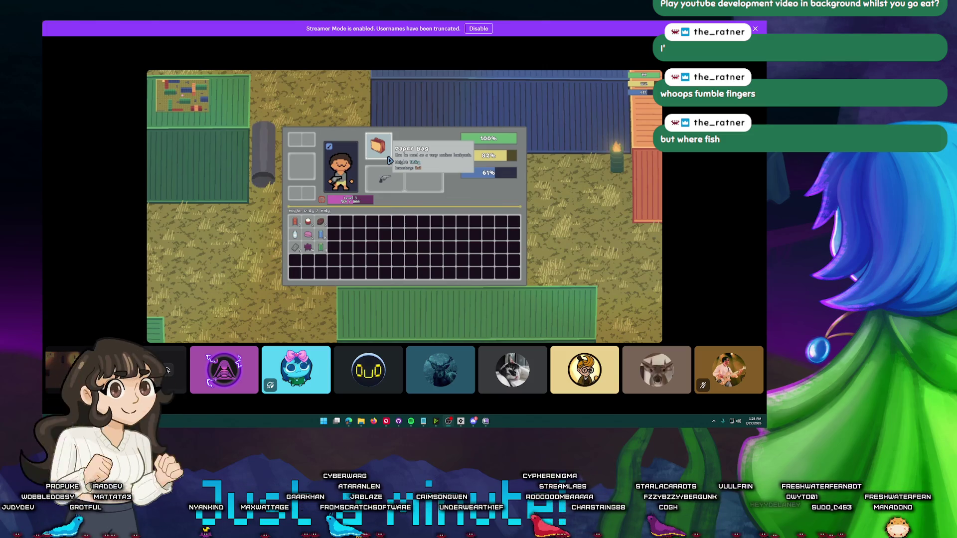
left_click_drag(390, 160, 298, 269)
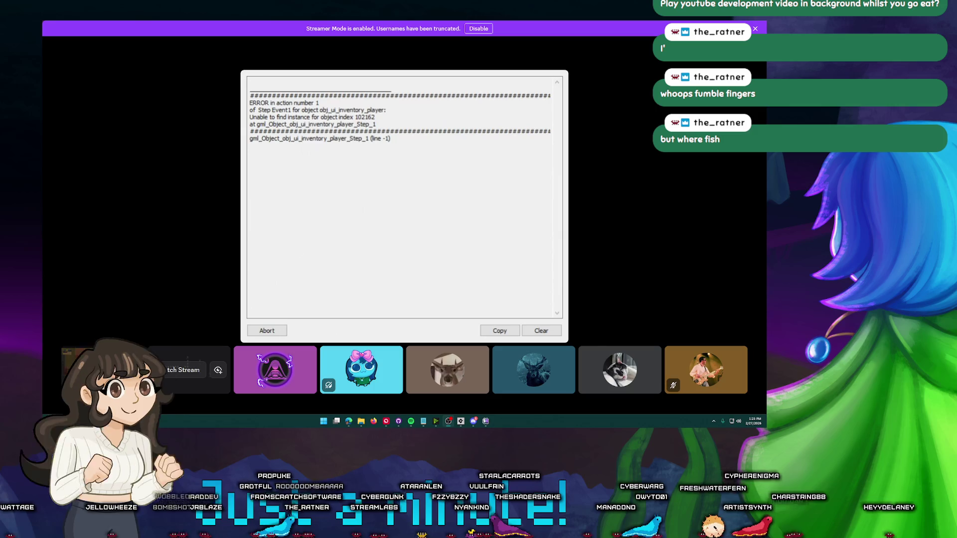
- Copy the inventory error report, clear its text, and abort the error dialog
left_click(499, 330)
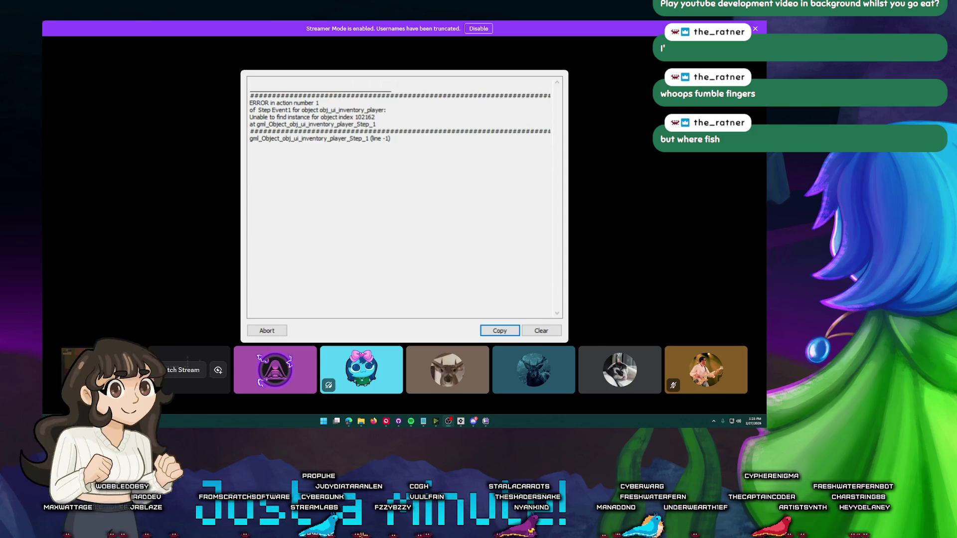
left_click(536, 333)
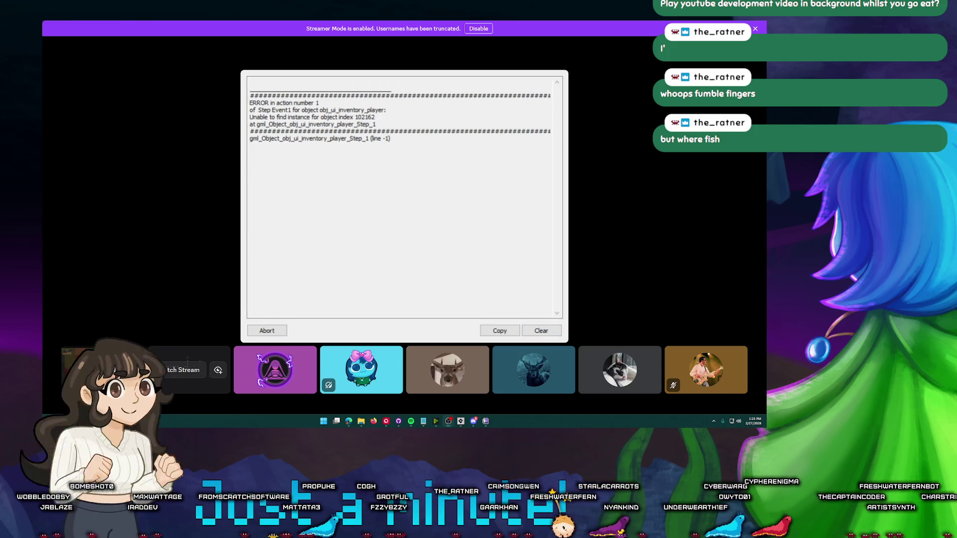
left_click(543, 333)
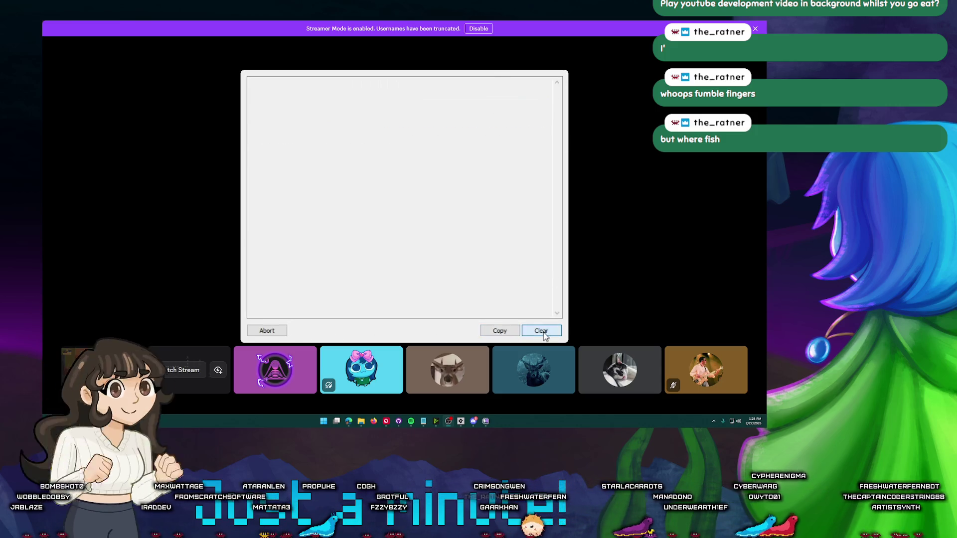
left_click(254, 331)
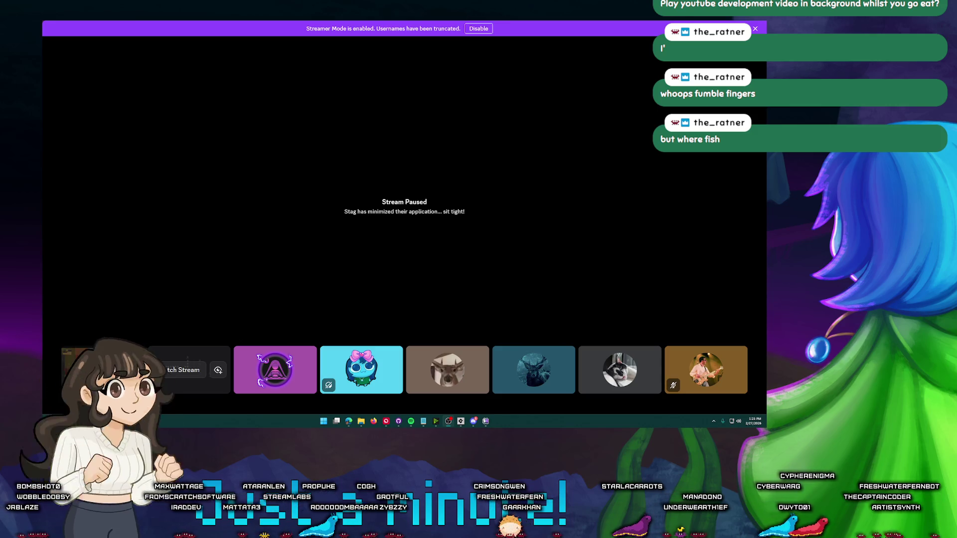